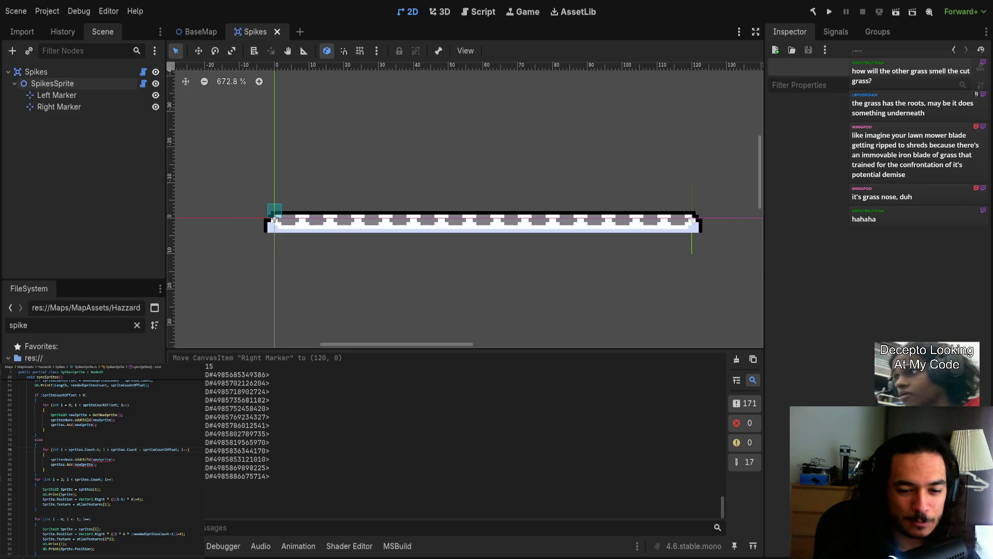
Switch from the Godot editor to Visual Studio Code with SpikesSprite.cs open
{"action": "key", "text": "alt+Tab"}
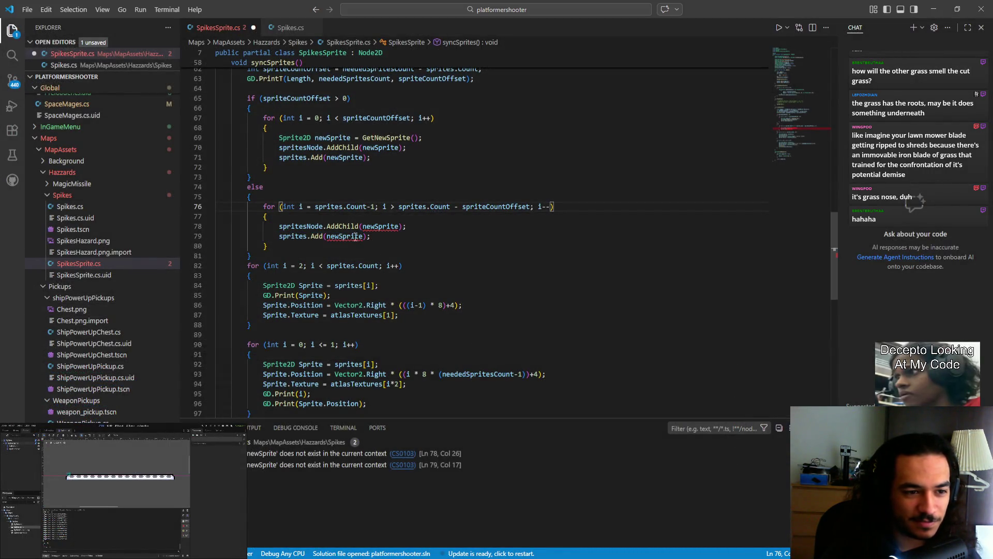
Delete the AddChild line and the sprites.Add(newSprite) call from the reverse loop
{"action": "left_click", "coordinate": [349, 215]}
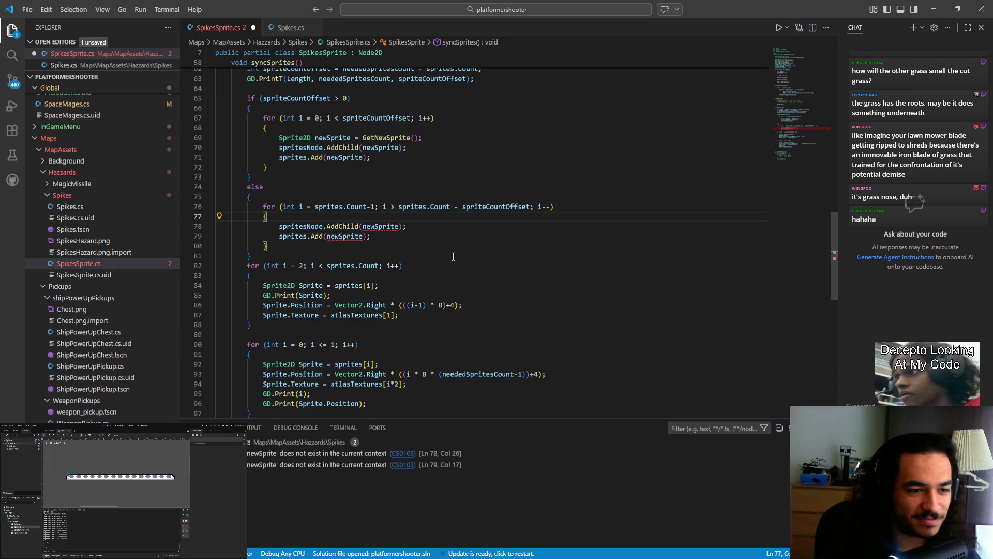
{"action": "triple_click", "coordinate": [406, 226]}
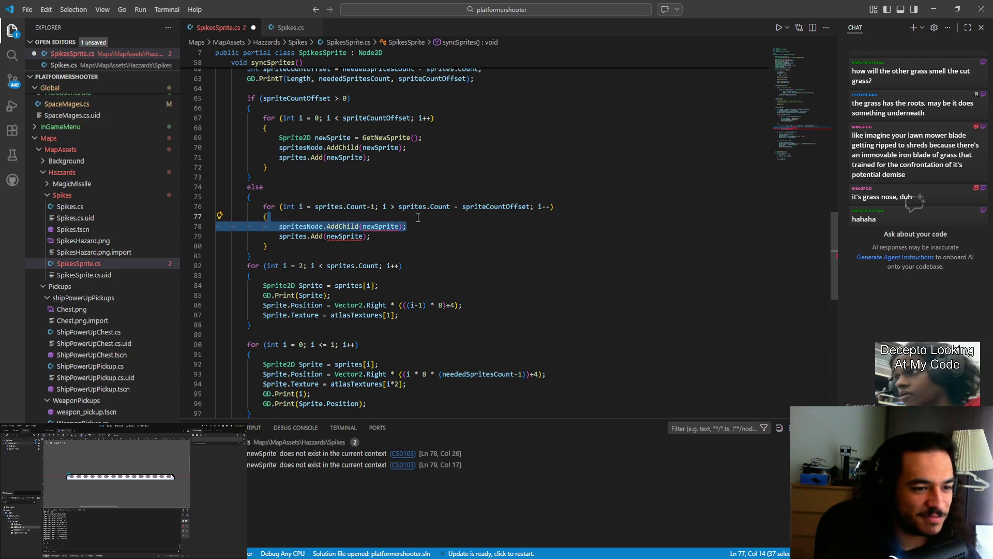
{"action": "key", "text": "BackSpace"}
{"action": "key", "text": "End"}
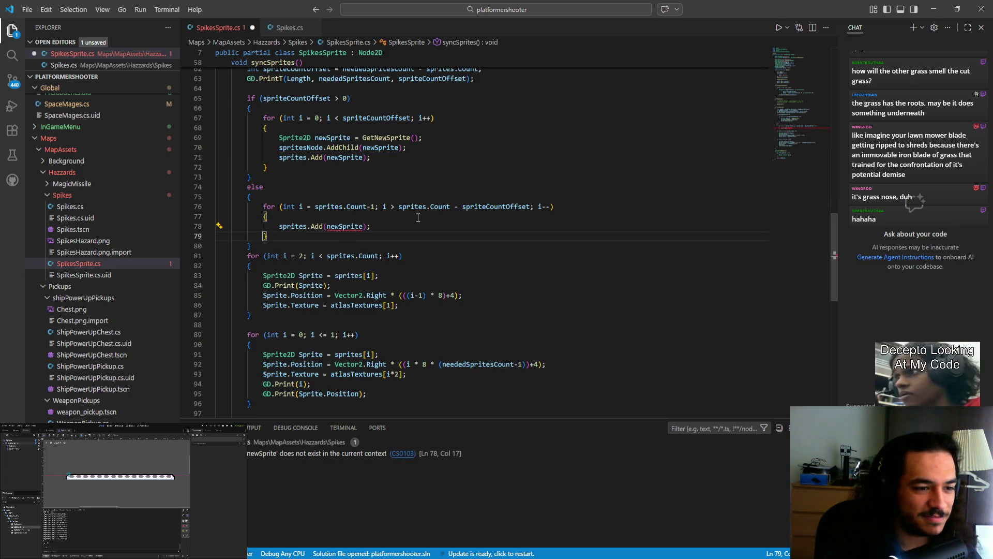
{"action": "key", "text": "Left"}
{"action": "key", "text": "ctrl+shift+Left"}
{"action": "key", "text": "ctrl+shift+Left"}
{"action": "key", "text": "ctrl+shift+Left"}
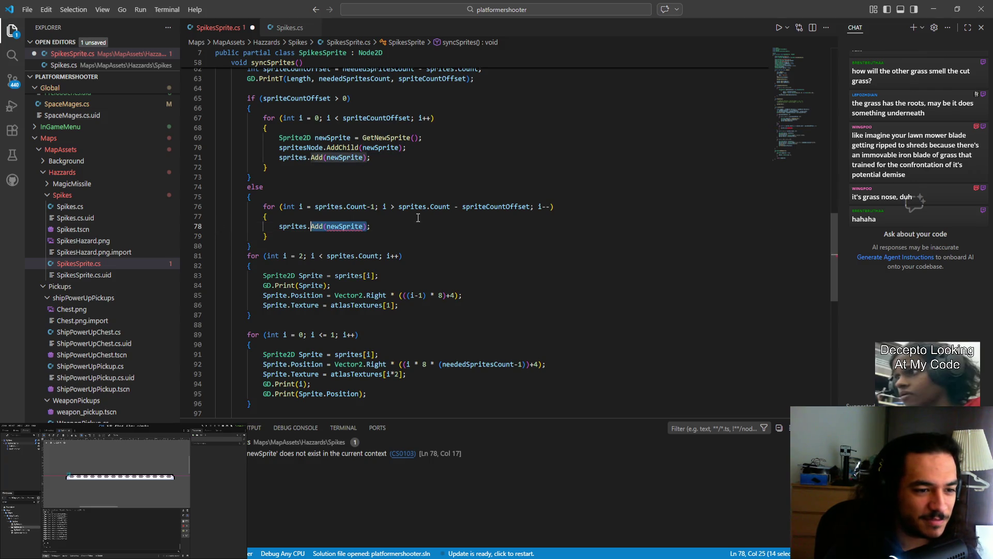
{"action": "key", "text": "BackSpace"}
{"action": "key", "text": "BackSpace"}
{"action": "key", "text": "Home"}
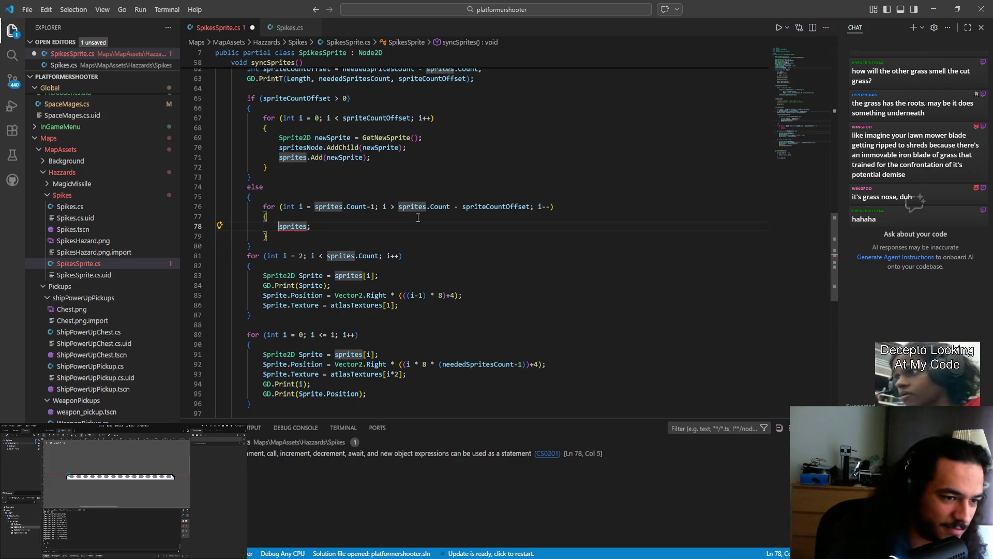
Write 'Sprite2D sprite = sprites[i];' as the reverse loop's body line
{"action": "type", "text": "Sprite2"}
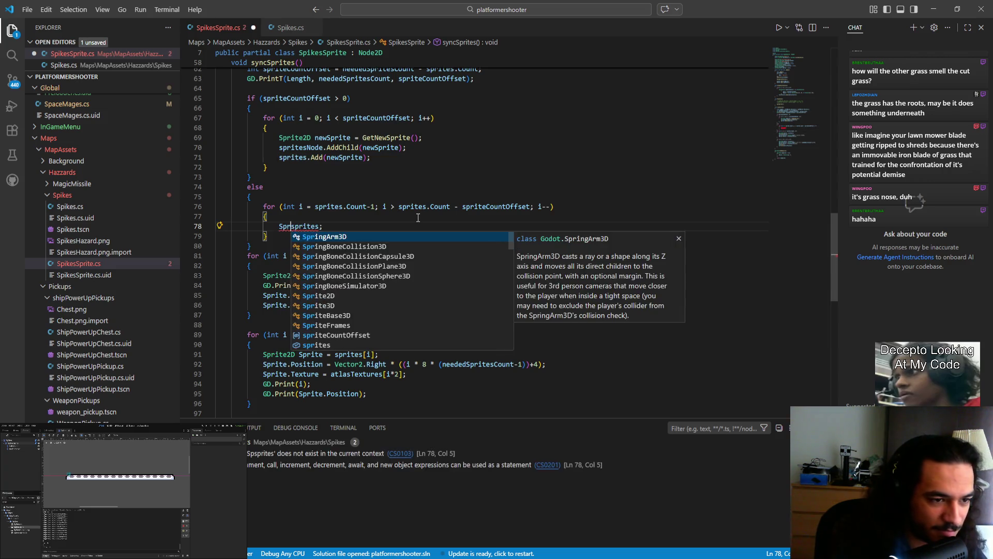
{"action": "type", "text": "D sprite ?"}
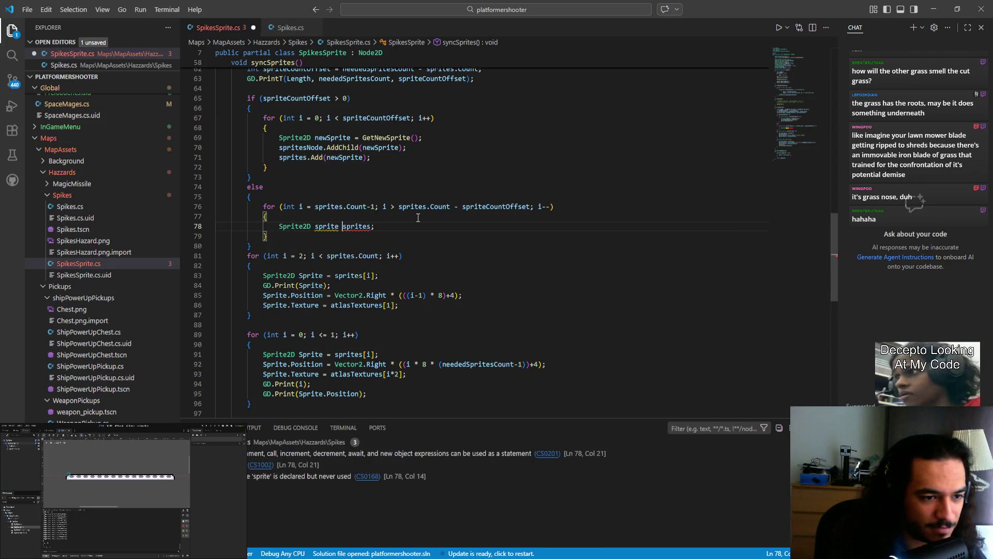
{"action": "key", "text": "BackSpace"}
{"action": "key", "text": "BackSpace"}
{"action": "type", "text": "= "}
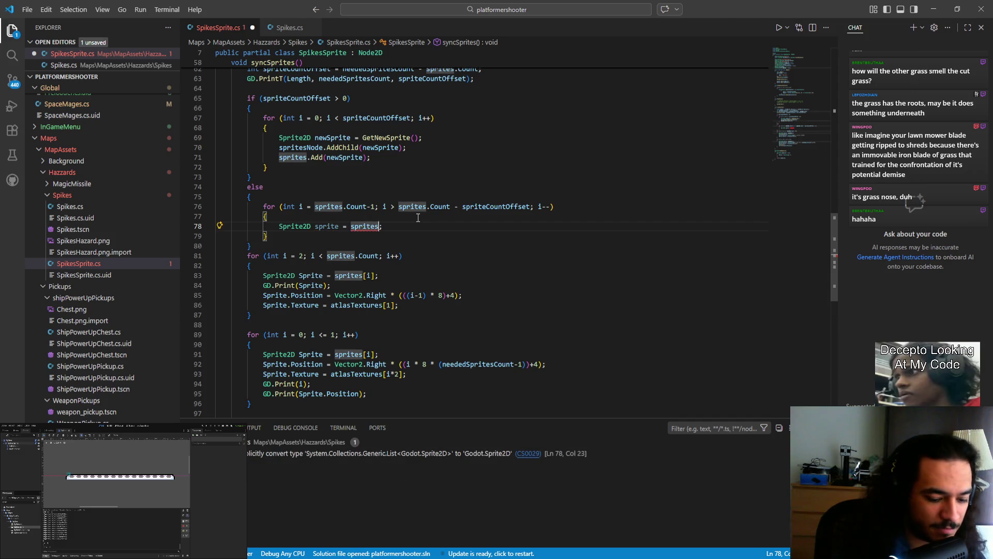
{"action": "type", "text": "[i"}
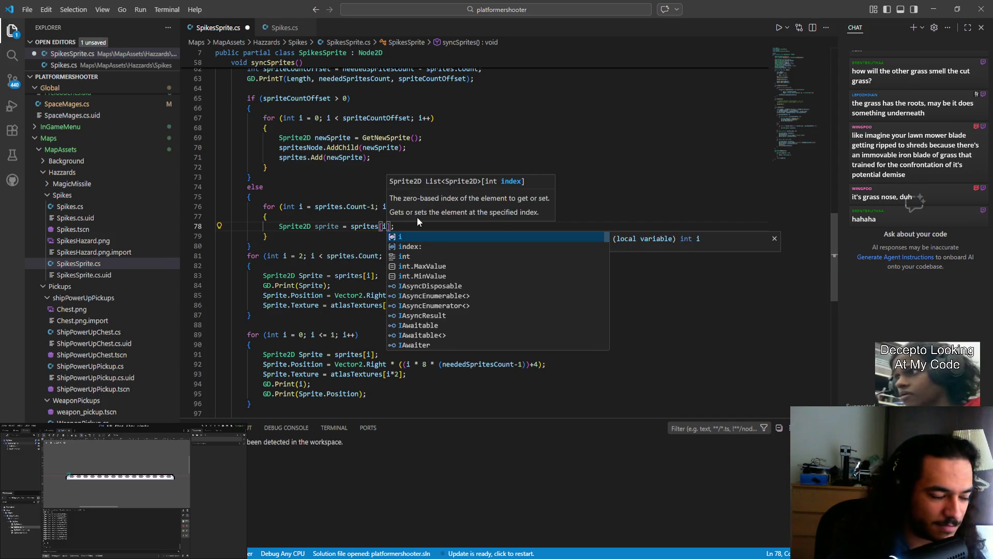
{"action": "left_click", "coordinate": [324, 252]}
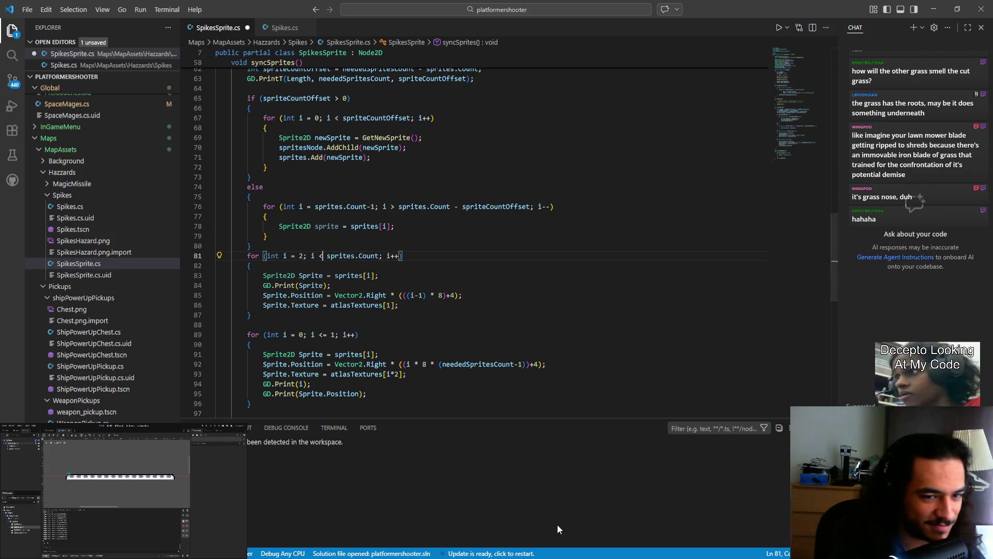
{"action": "left_click", "coordinate": [435, 226]}
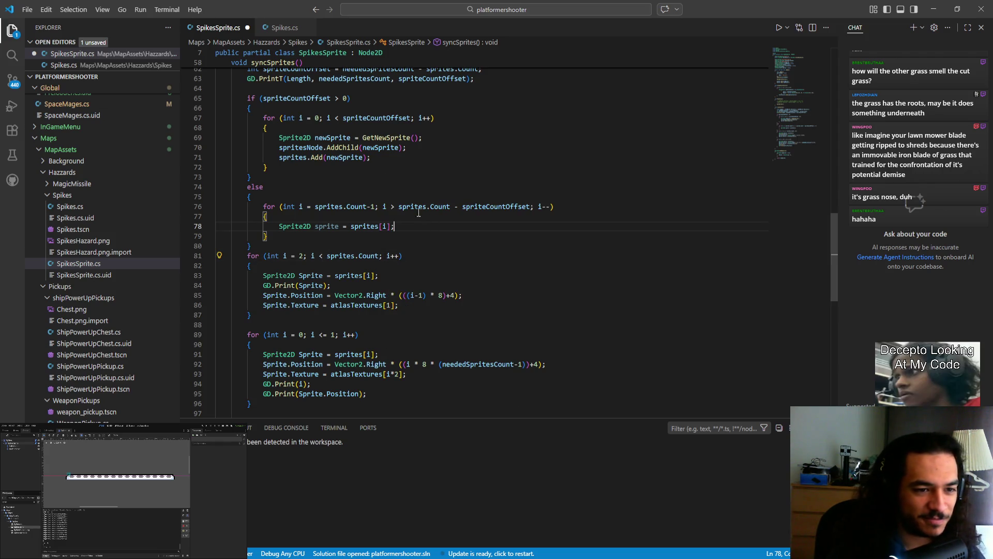
{"action": "left_click", "coordinate": [398, 206]}
{"action": "key", "text": "Down"}
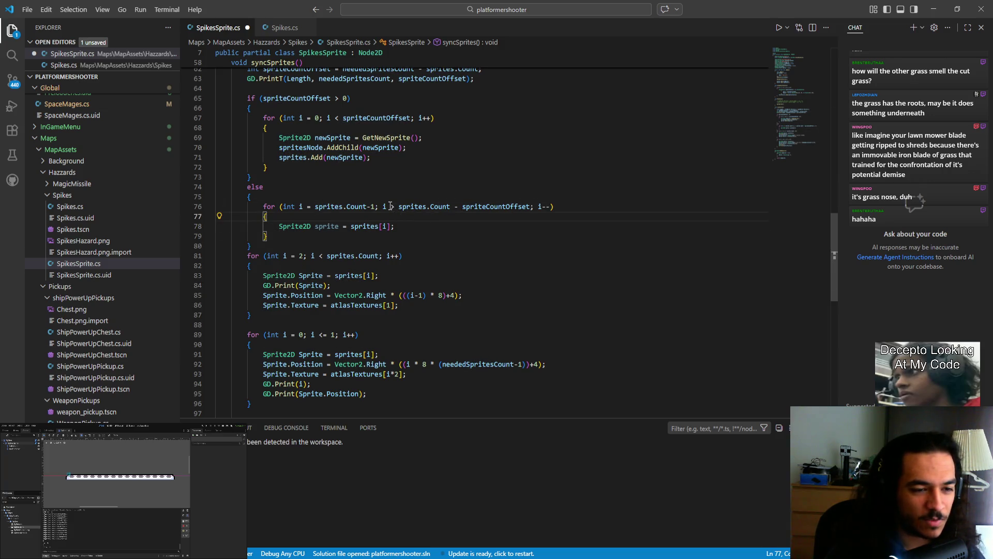
{"action": "left_click_drag", "start_coordinate": [399, 206], "coordinate": [495, 206]}
{"action": "left_click", "coordinate": [411, 202]}
{"action": "key", "text": "Down"}
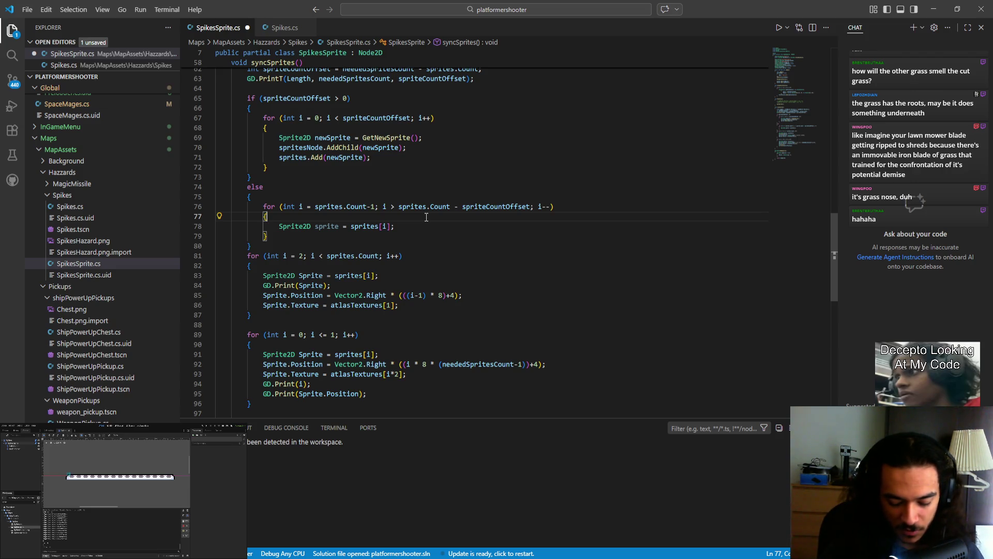
Review how neededSpritesCount, sprites.Count and the loop header's condition are used
{"action": "scroll", "coordinate": [284, 165], "scroll_direction": "up", "scroll_amount": 3}
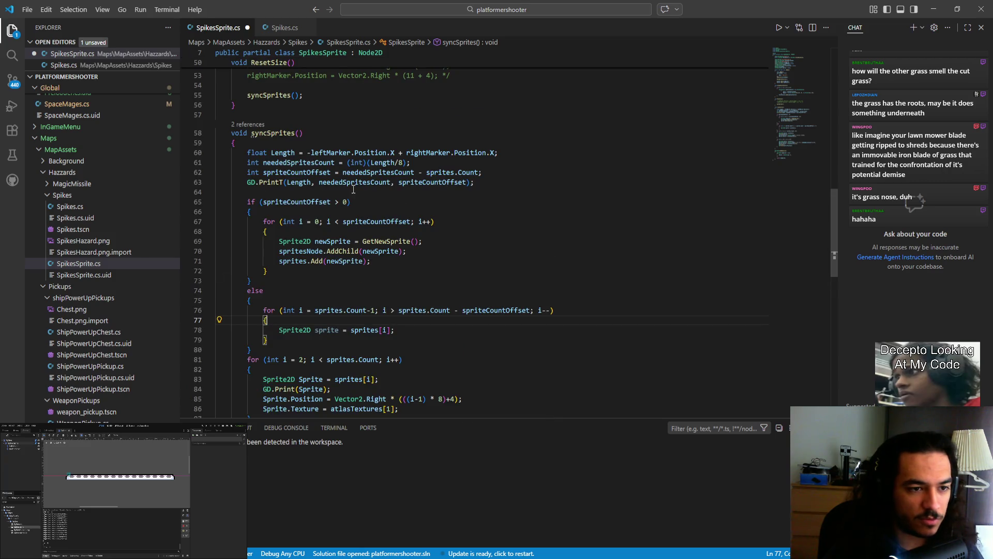
{"action": "left_click", "coordinate": [362, 173]}
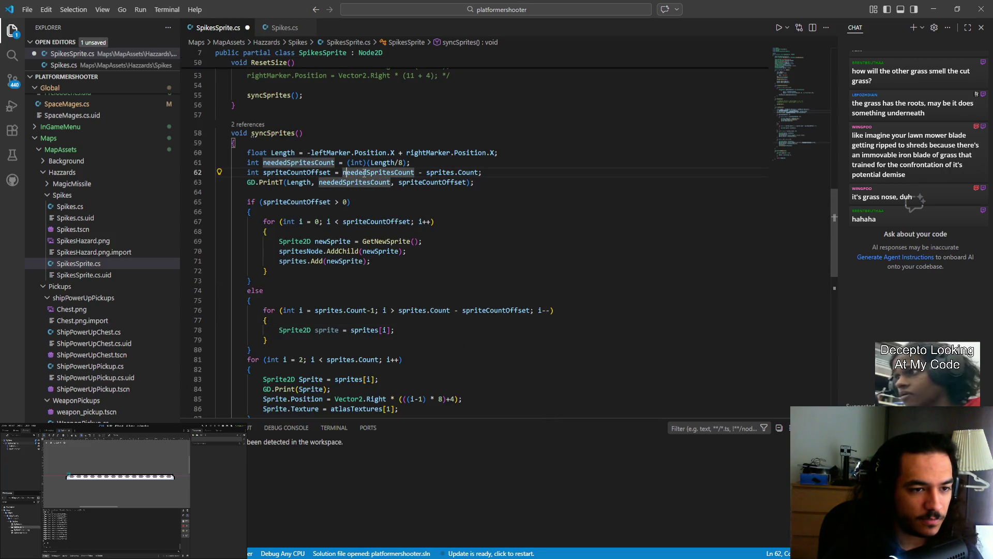
{"action": "left_click_drag", "start_coordinate": [427, 172], "coordinate": [477, 173]}
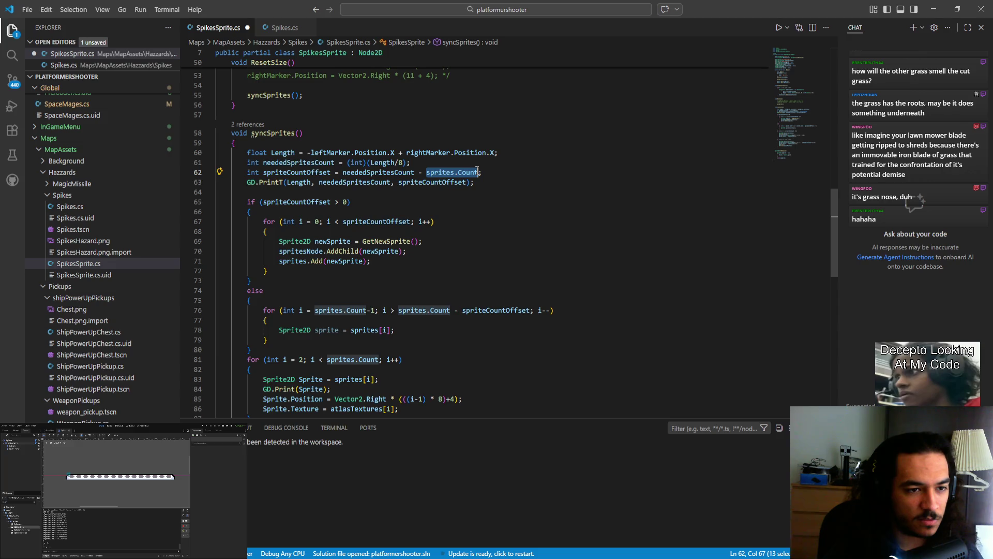
{"action": "left_click", "coordinate": [474, 192]}
{"action": "double_click", "coordinate": [376, 172]}
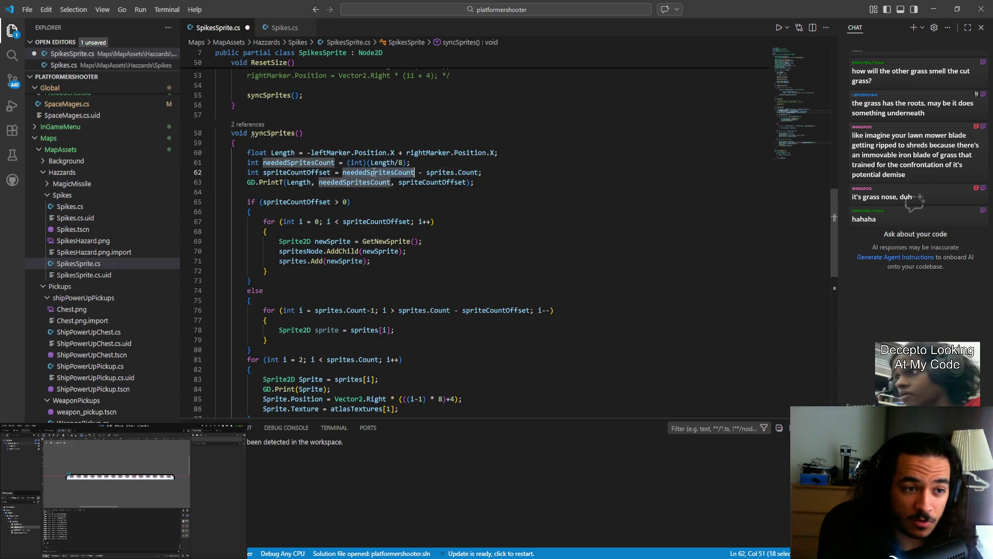
{"action": "left_click_drag", "start_coordinate": [427, 172], "coordinate": [472, 173]}
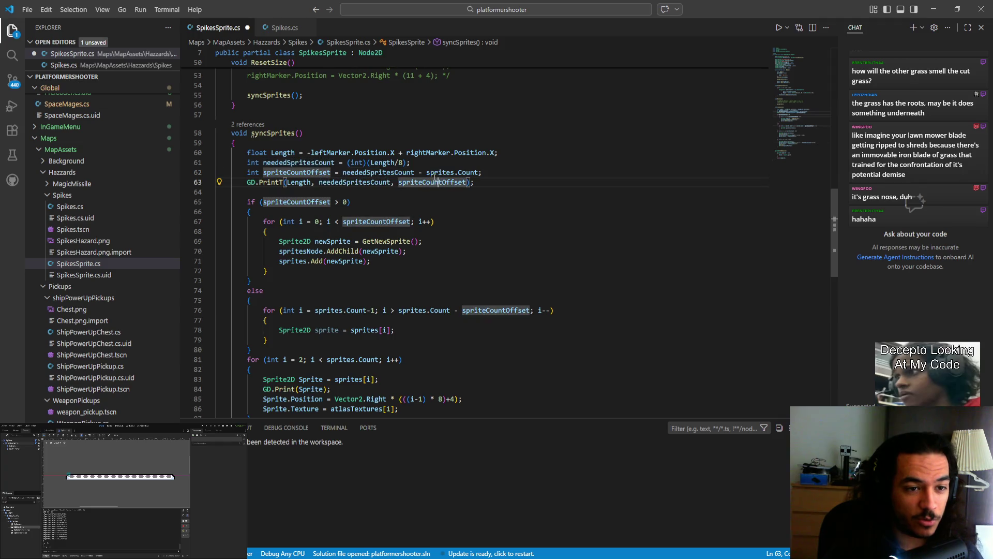
{"action": "left_click", "coordinate": [469, 192]}
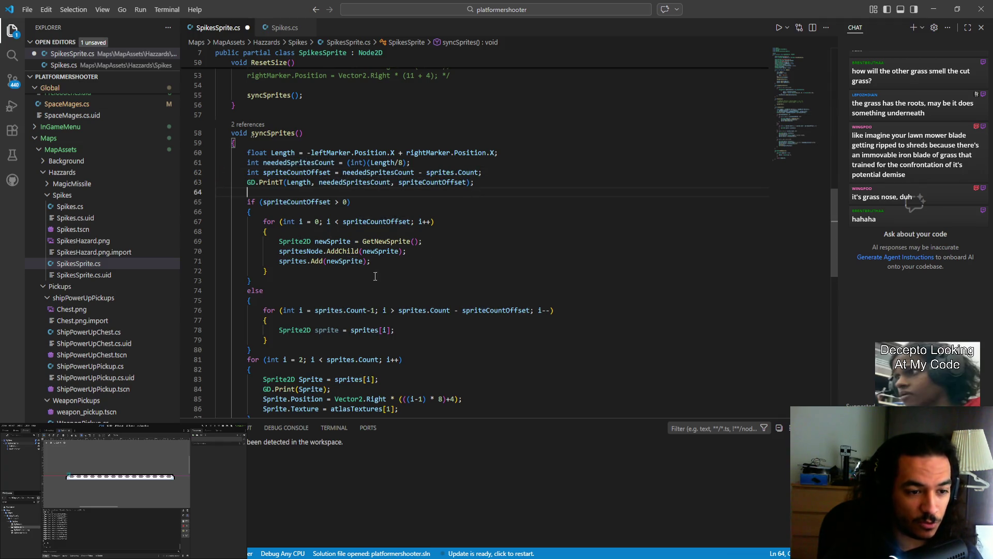
{"action": "left_click", "coordinate": [461, 320]}
{"action": "scroll", "coordinate": [359, 289], "scroll_direction": "down", "scroll_amount": 1}
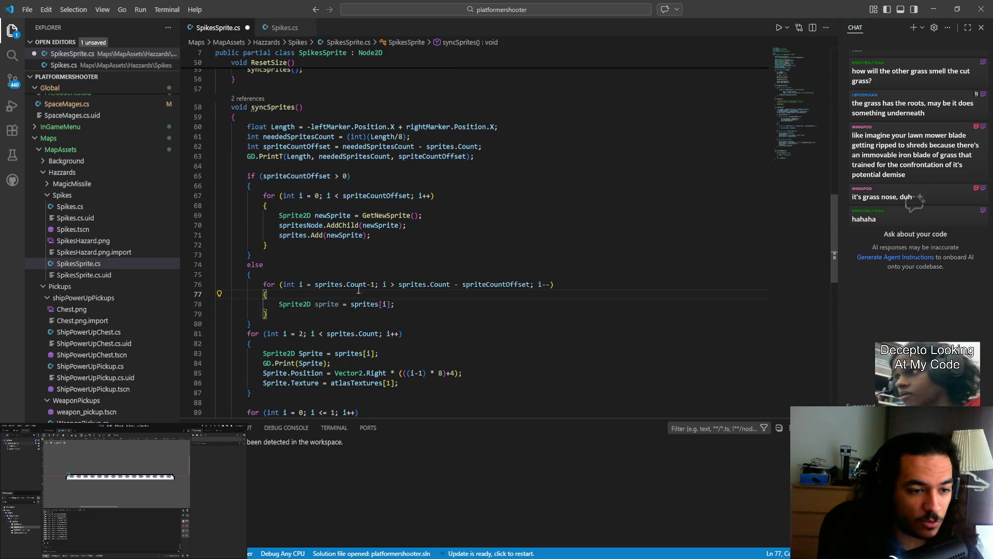
{"action": "left_click", "coordinate": [301, 284]}
{"action": "left_click", "coordinate": [326, 284]}
{"action": "left_click", "coordinate": [358, 284]}
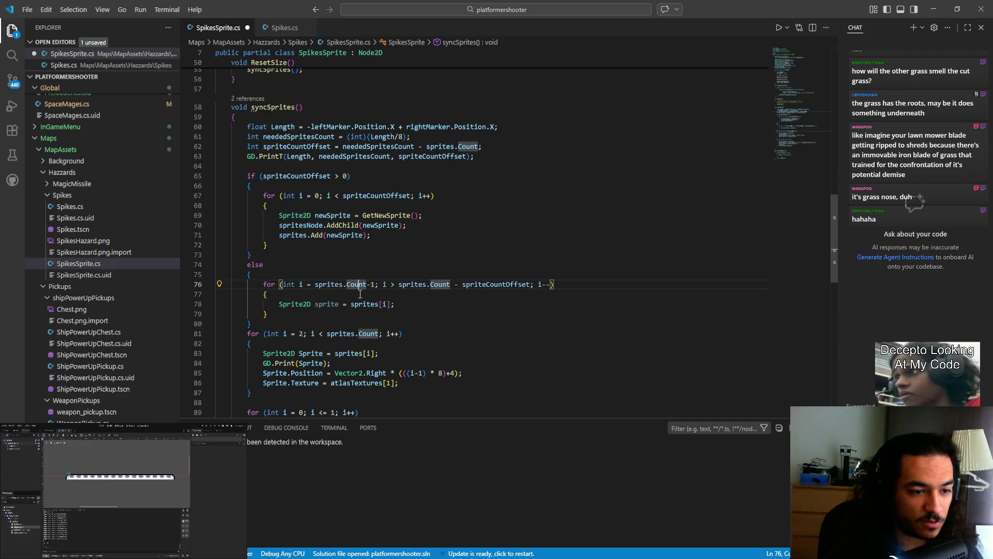
{"action": "left_click", "coordinate": [330, 284]}
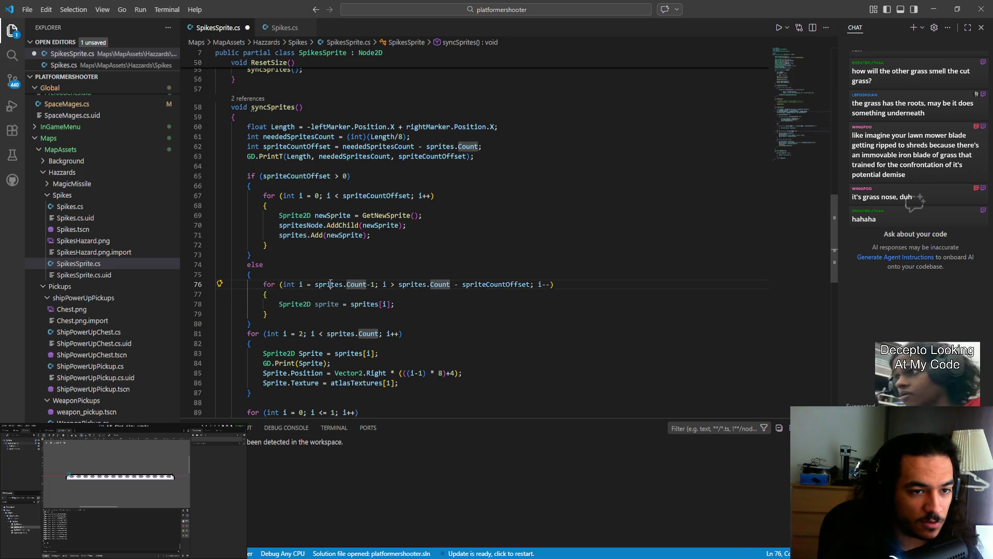
{"action": "double_click", "coordinate": [331, 284]}
{"action": "double_click", "coordinate": [360, 285]}
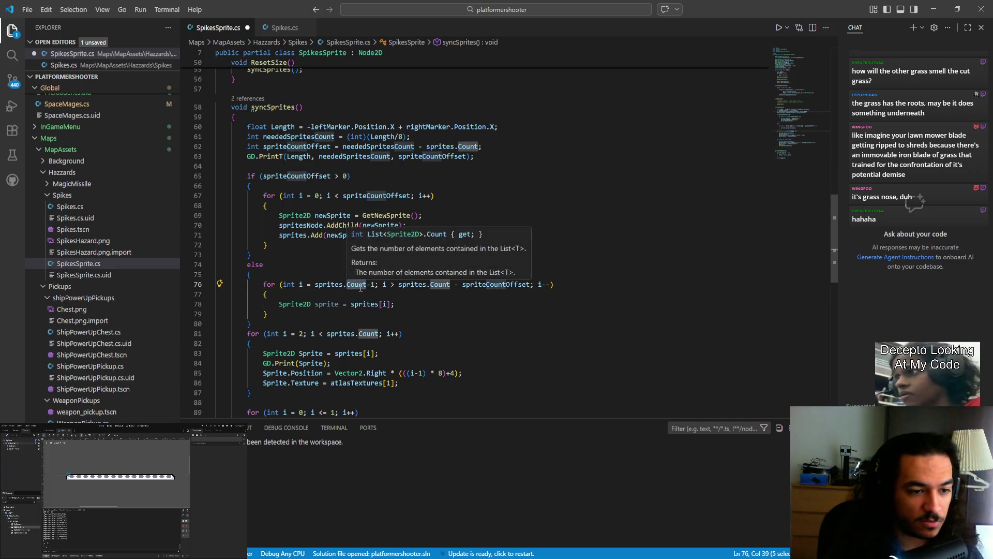
{"action": "key", "text": "End"}
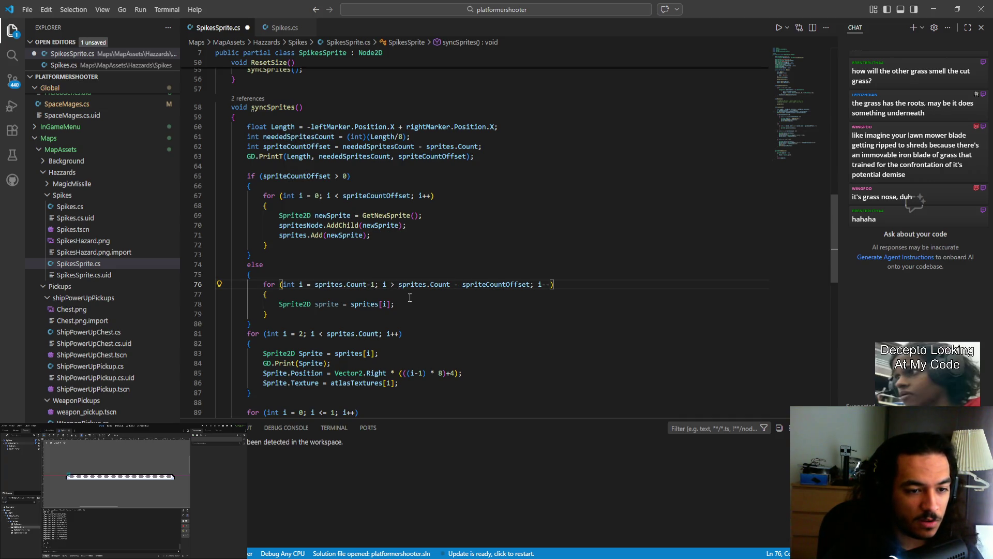
{"action": "left_click_drag", "start_coordinate": [398, 284], "coordinate": [451, 284]}
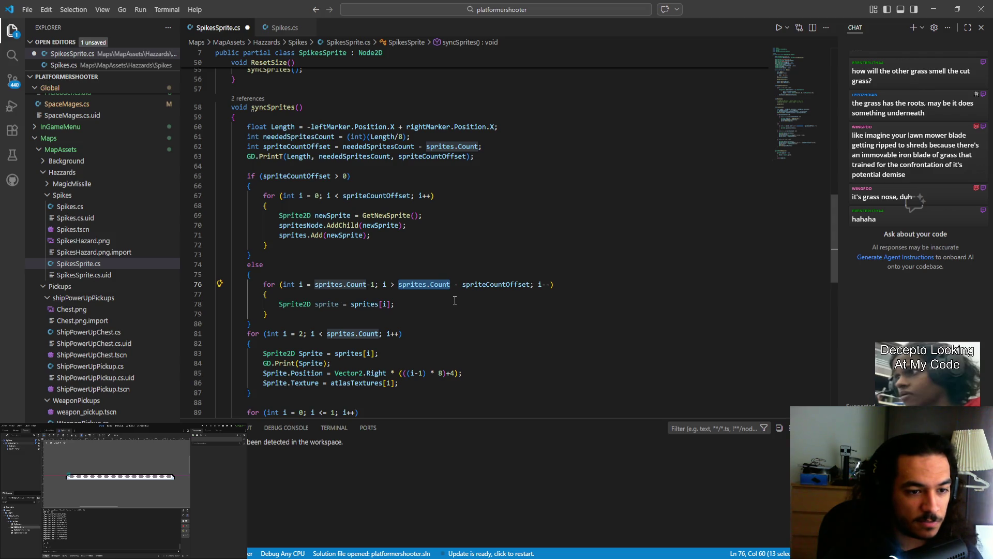
Replace 'sprites.Count - spriteCountOffset' with '-spriteCountOffset' in the loop condition
{"action": "double_click", "coordinate": [297, 147]}
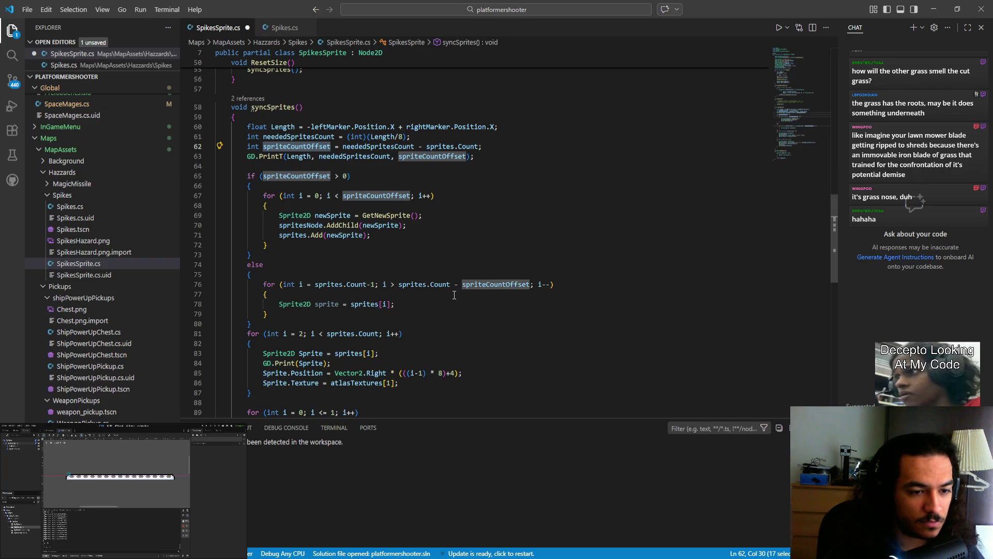
{"action": "left_click", "coordinate": [521, 293]}
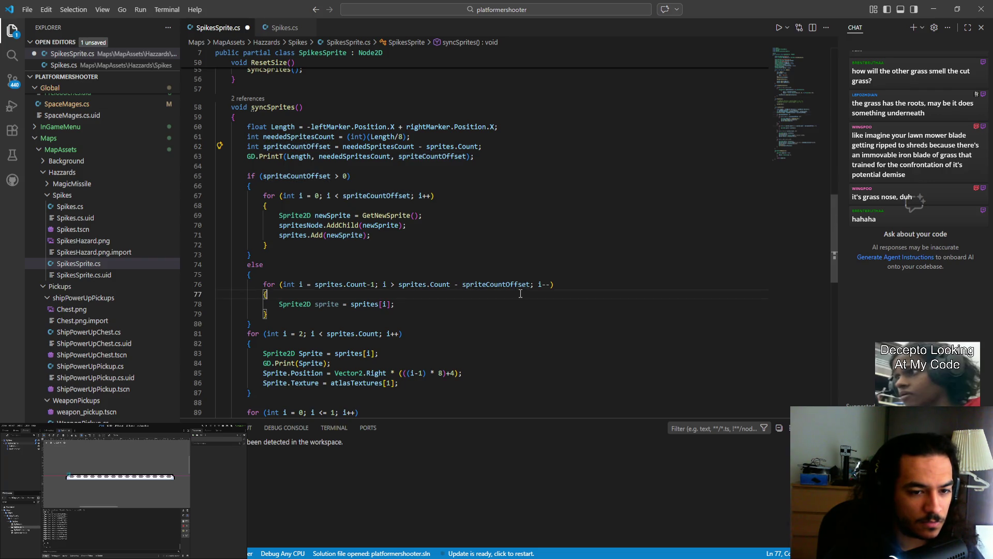
{"action": "left_click_drag", "start_coordinate": [530, 284], "coordinate": [398, 285]}
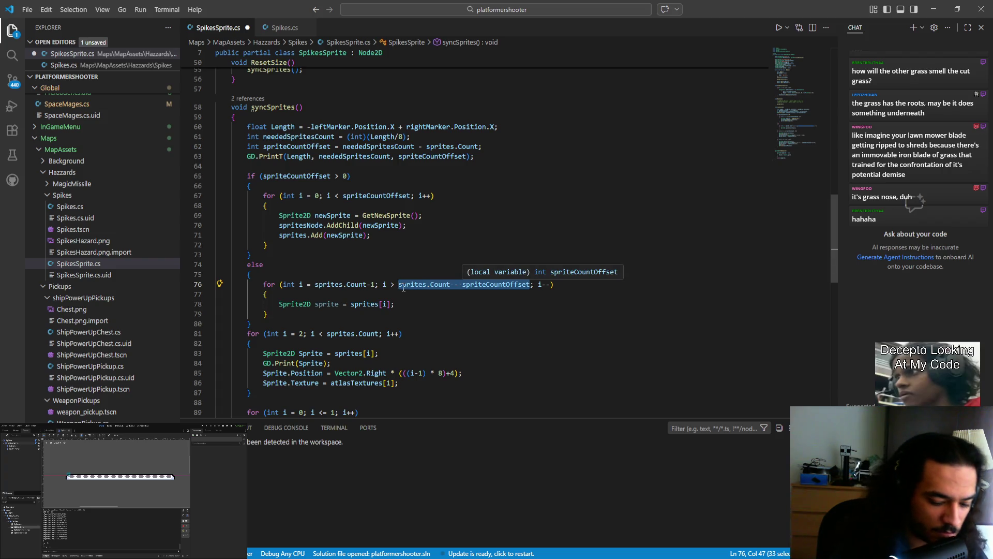
{"action": "type", "text": "spriteCountOffset"}
{"action": "left_click_drag", "start_coordinate": [399, 285], "coordinate": [471, 284]}
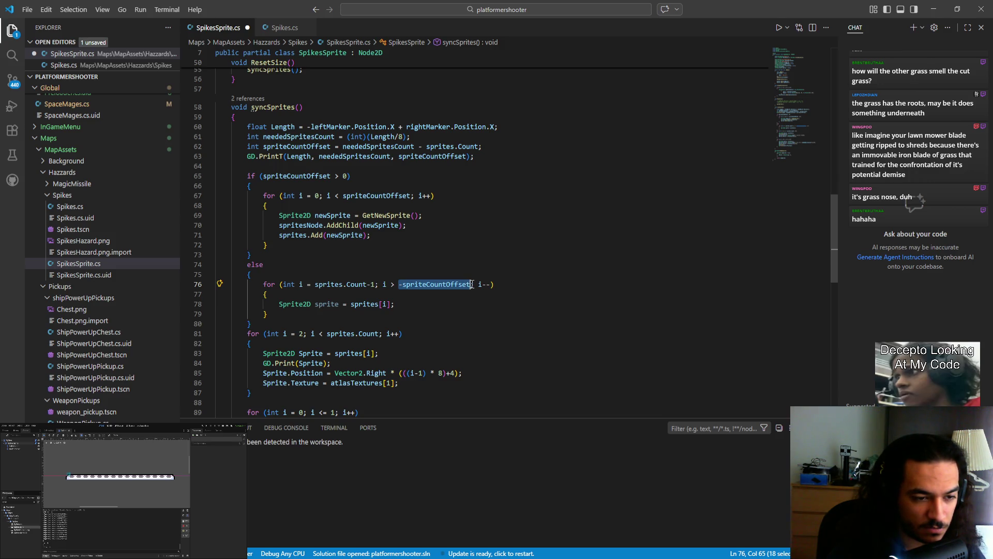
{"action": "key", "text": "Down"}
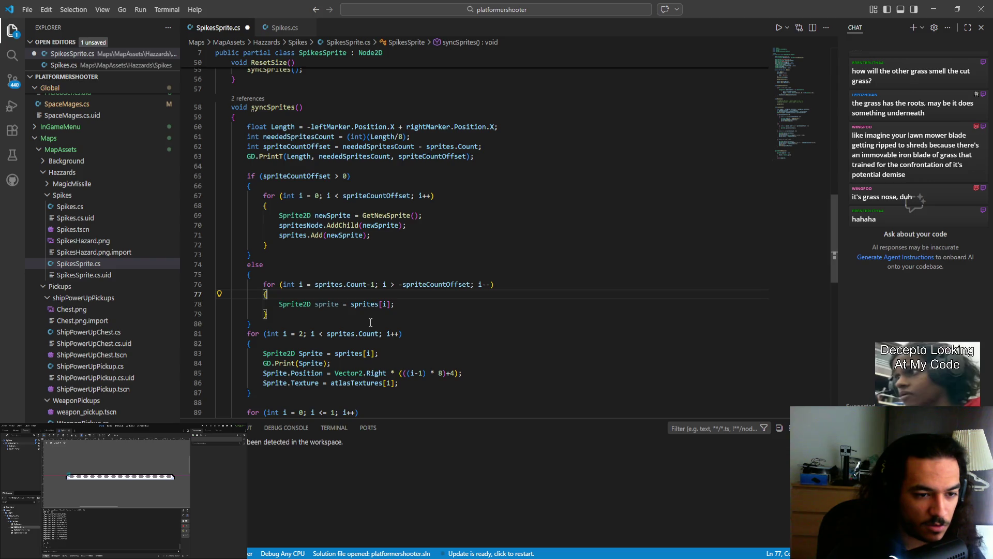
Replace sprites[i] with sprites.Last() in the loop's sprite assignment
{"action": "left_click", "coordinate": [404, 305]}
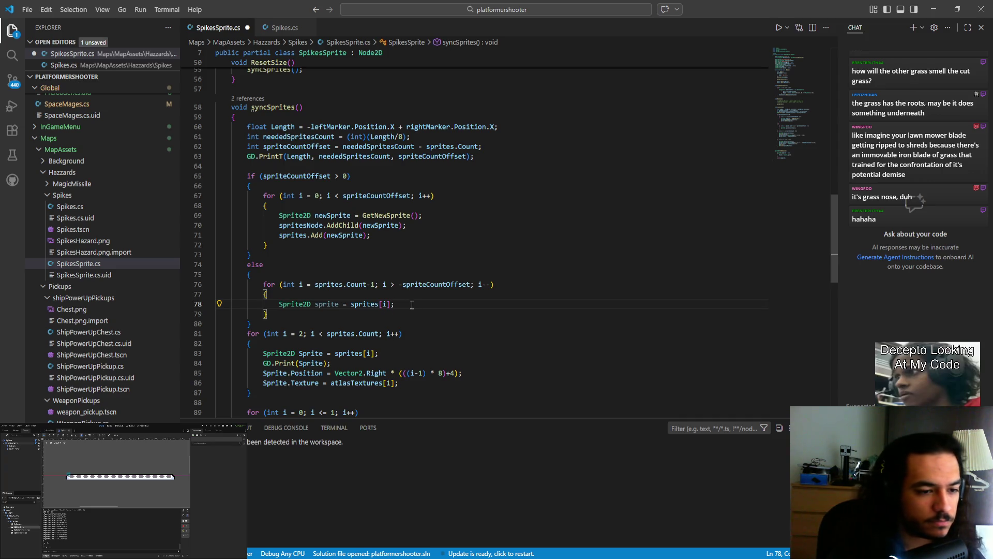
{"action": "key", "text": "Return"}
{"action": "key", "text": "Return"}
{"action": "key", "text": "Up"}
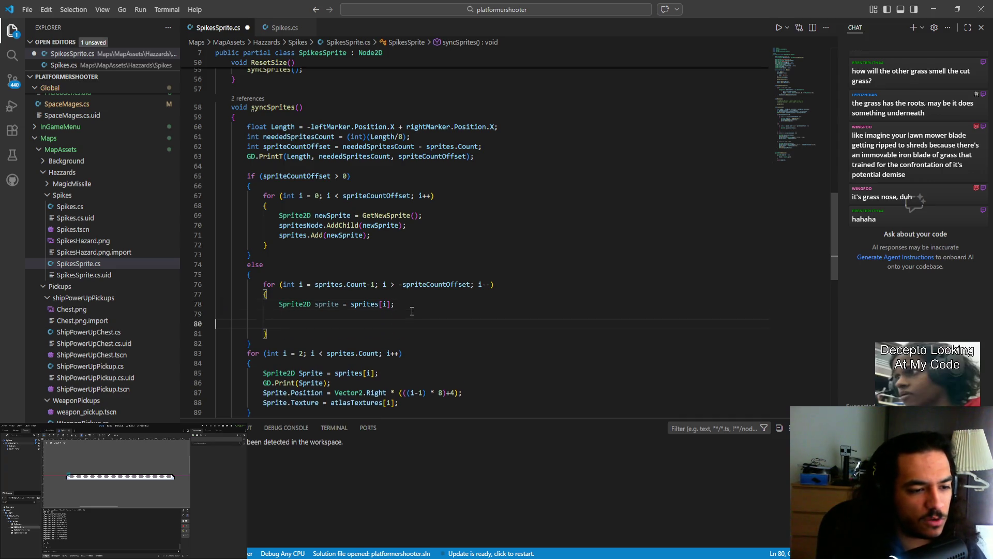
{"action": "key", "text": "Delete"}
{"action": "type", "text": "sprites."}
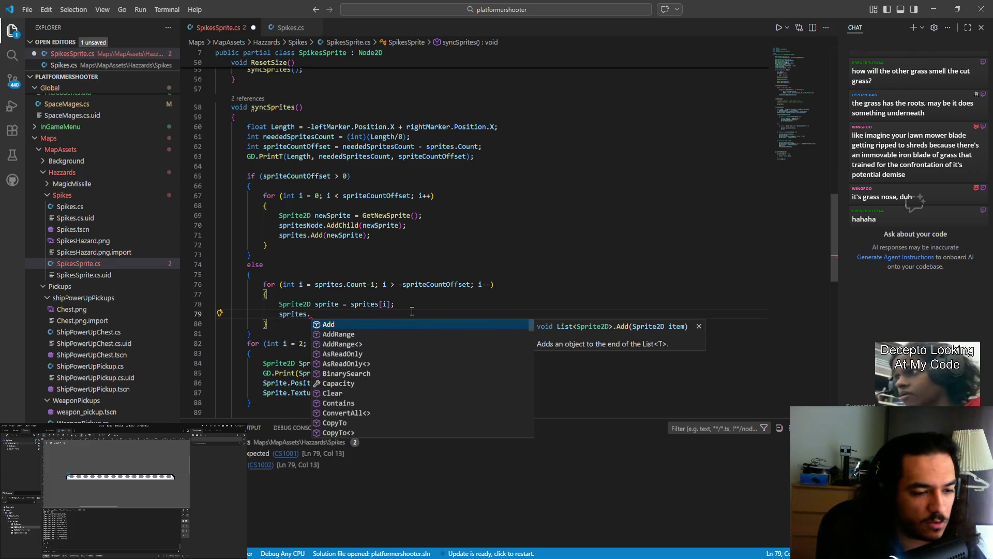
{"action": "type", "text": "get"}
{"action": "key", "text": "BackSpace"}
{"action": "key", "text": "BackSpace"}
{"action": "key", "text": "BackSpace"}
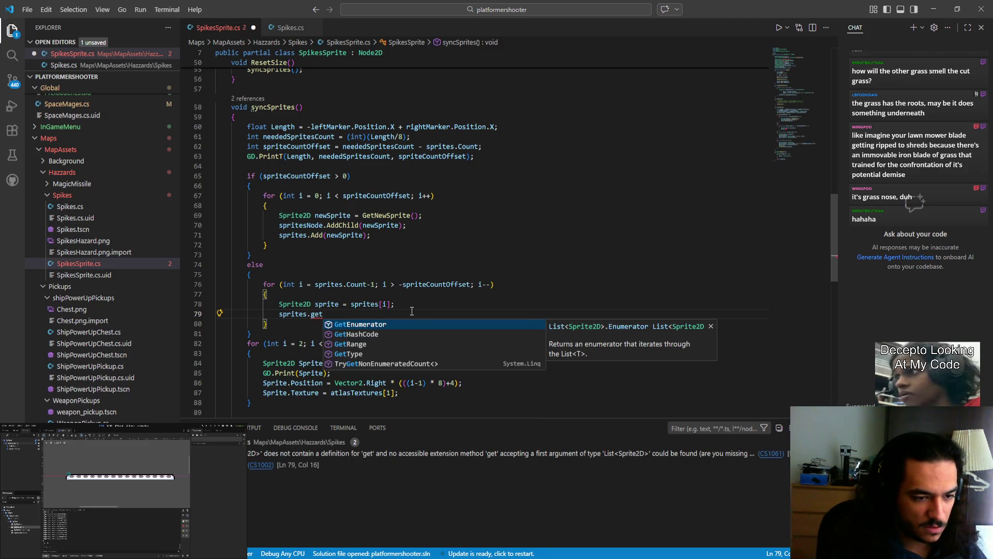
{"action": "type", "text": "last"}
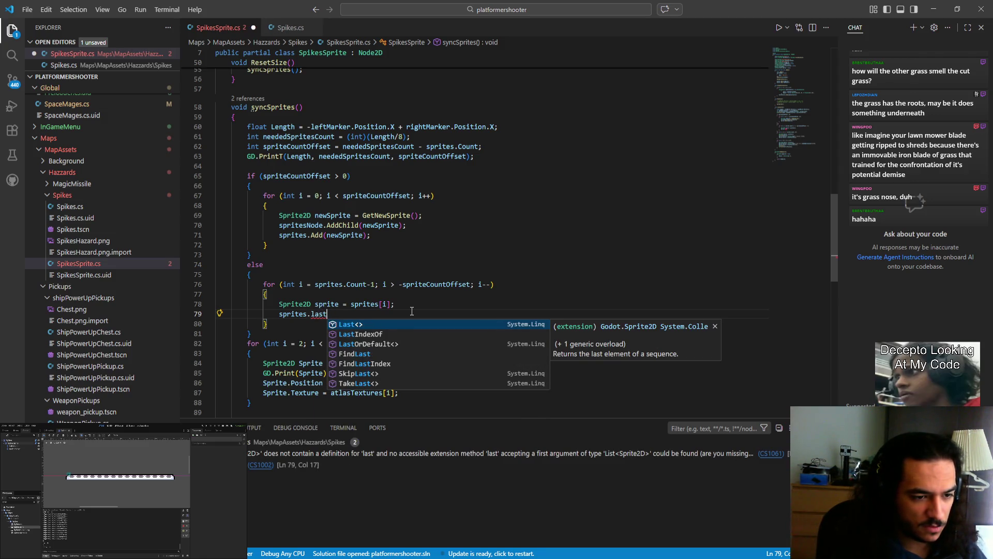
{"action": "key", "text": "Tab"}
{"action": "type", "text": "("}
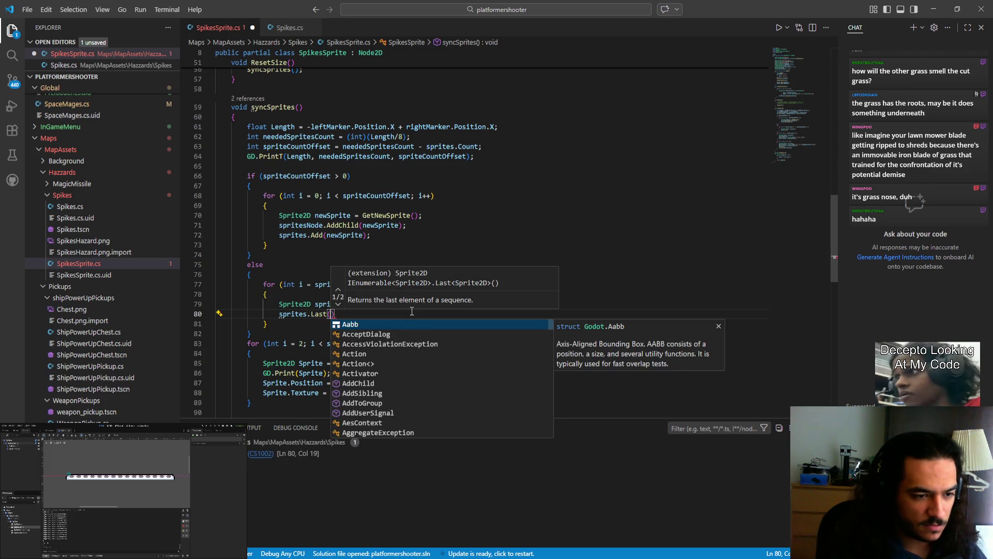
{"action": "type", "text": ");"}
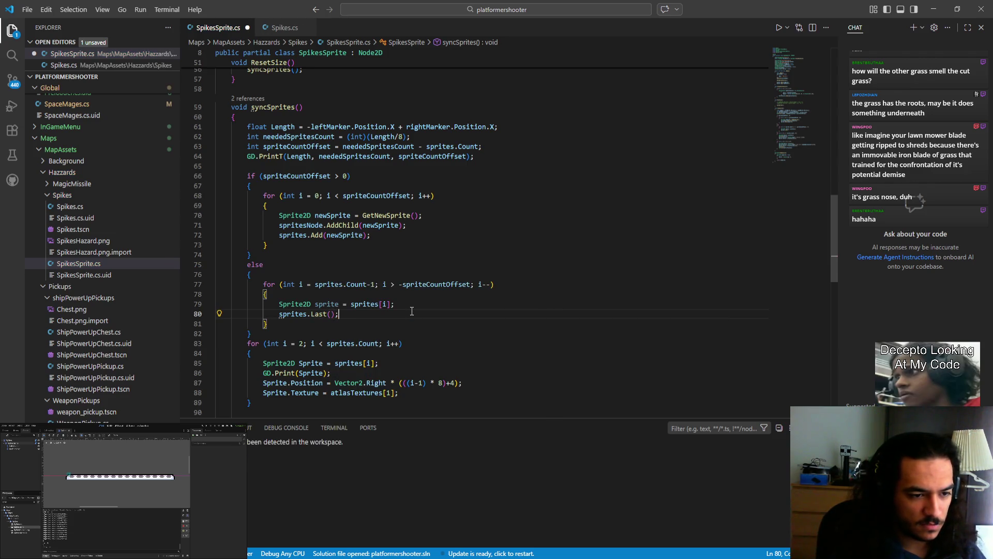
{"action": "mouse_move", "coordinate": [321, 316]}
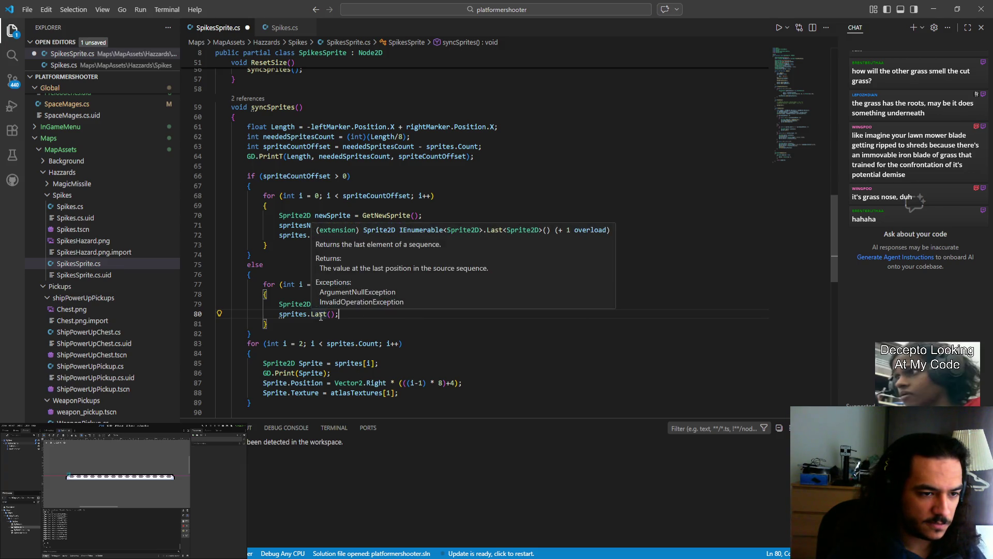
{"action": "key", "text": "Down"}
{"action": "key", "text": "Down"}
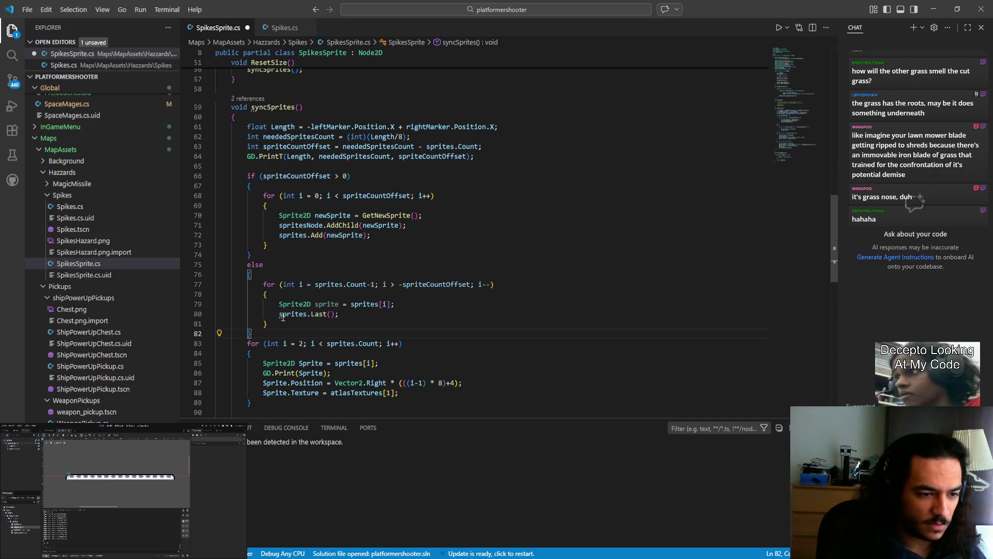
{"action": "mouse_move", "coordinate": [280, 314]}
{"action": "left_mouse_down"}
{"action": "mouse_move", "coordinate": [364, 317]}
{"action": "mouse_move", "coordinate": [364, 306]}
{"action": "mouse_move", "coordinate": [350, 305]}
{"action": "left_mouse_up"}
{"action": "key", "text": "BackSpace"}
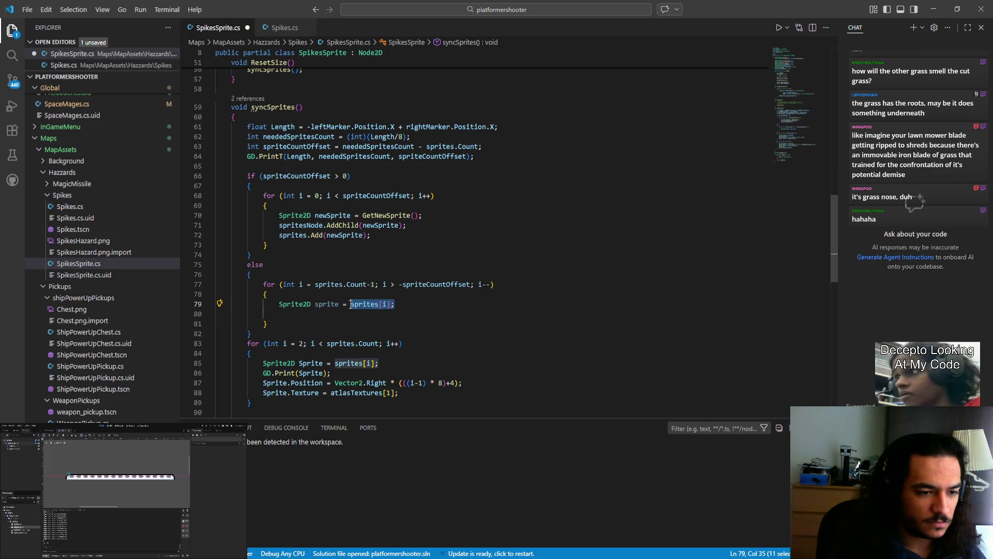
{"action": "type", "text": "sprites.Last();"}
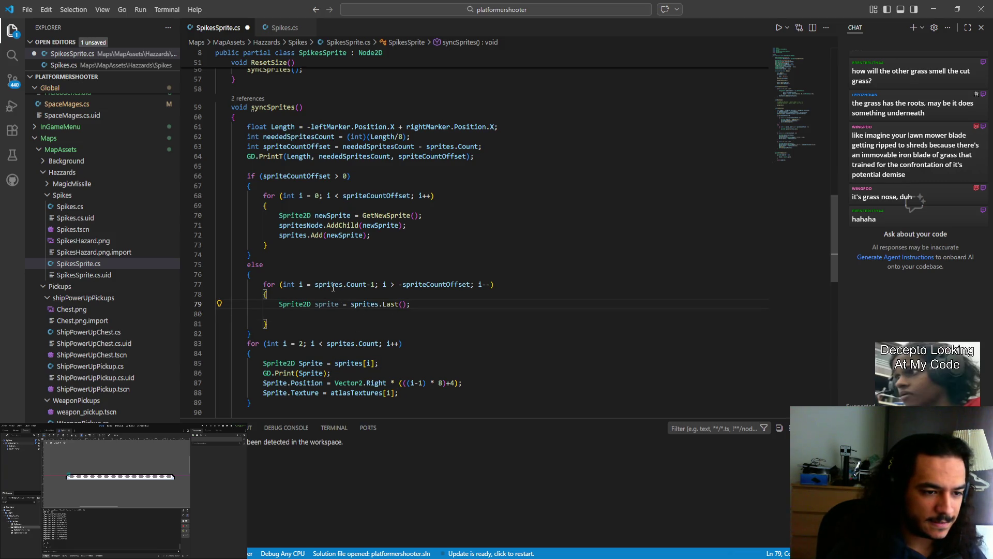
Change the loop header to 'for (int i = 0; i < -spriteCountOffset; i++)'
{"action": "left_click_drag", "start_coordinate": [313, 284], "coordinate": [376, 284]}
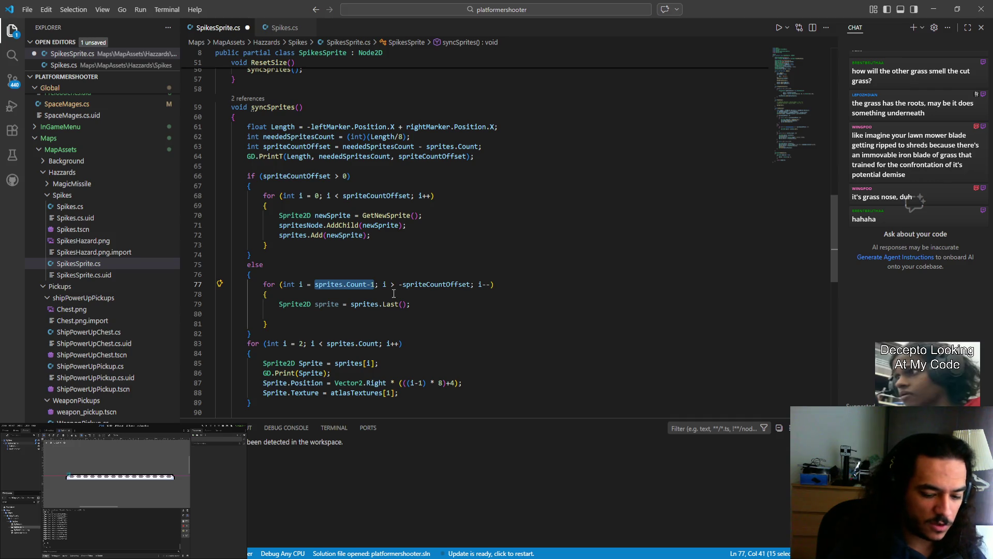
{"action": "type", "text": "0"}
{"action": "key", "text": "Right"}
{"action": "key", "text": "Right"}
{"action": "key", "text": "Right"}
{"action": "key", "text": "BackSpace"}
{"action": "type", "text": "<"}
{"action": "key", "text": "Delete"}
{"action": "type", "text": "-"}
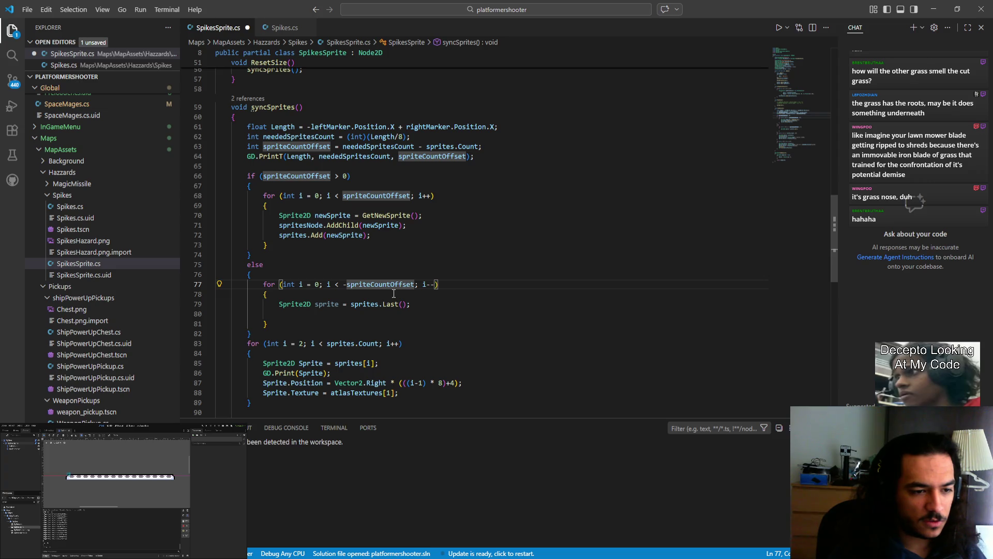
{"action": "key", "text": "Right"}
{"action": "key", "text": "Right"}
{"action": "key", "text": "shift+Right"}
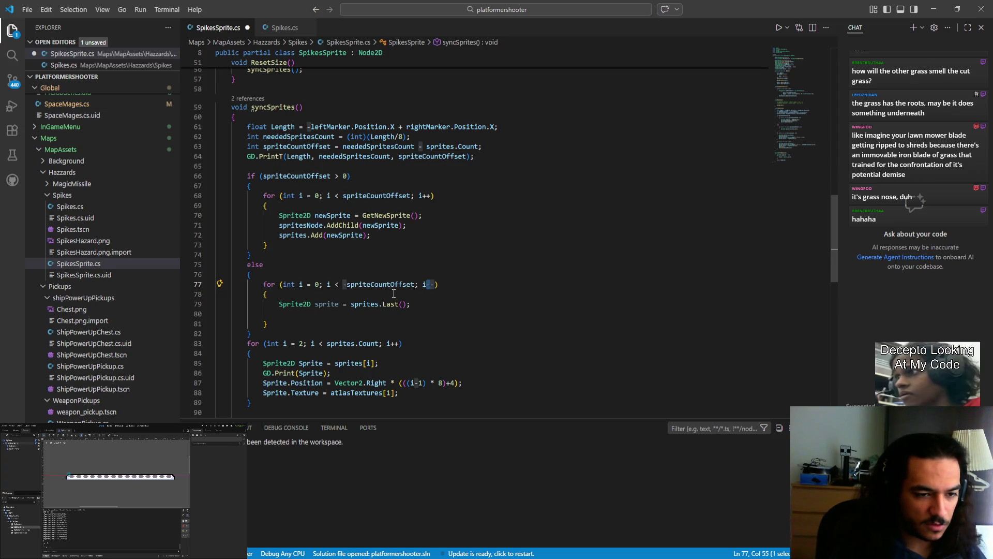
{"action": "type", "text": "++"}
{"action": "key", "text": "Delete"}
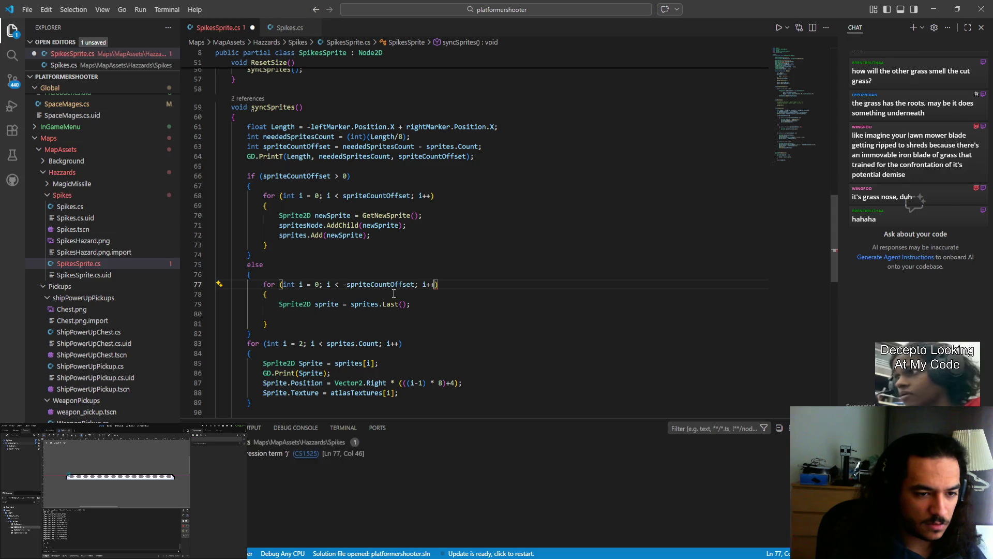
{"action": "key", "text": "Down"}
{"action": "key", "text": "Down"}
{"action": "key", "text": "Down"}
{"action": "left_click", "coordinate": [343, 290]}
{"action": "double_click", "coordinate": [308, 284]}
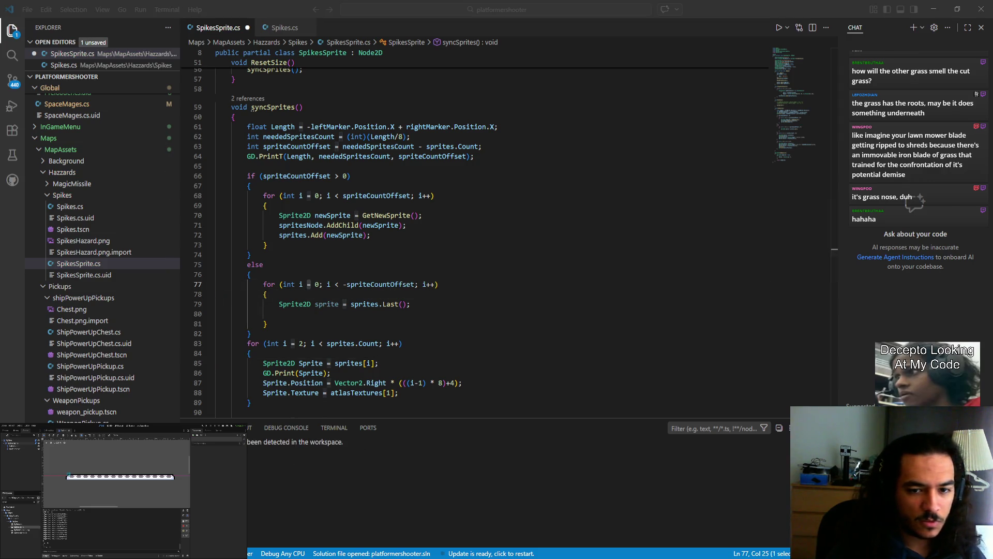
{"action": "left_click", "coordinate": [363, 284]}
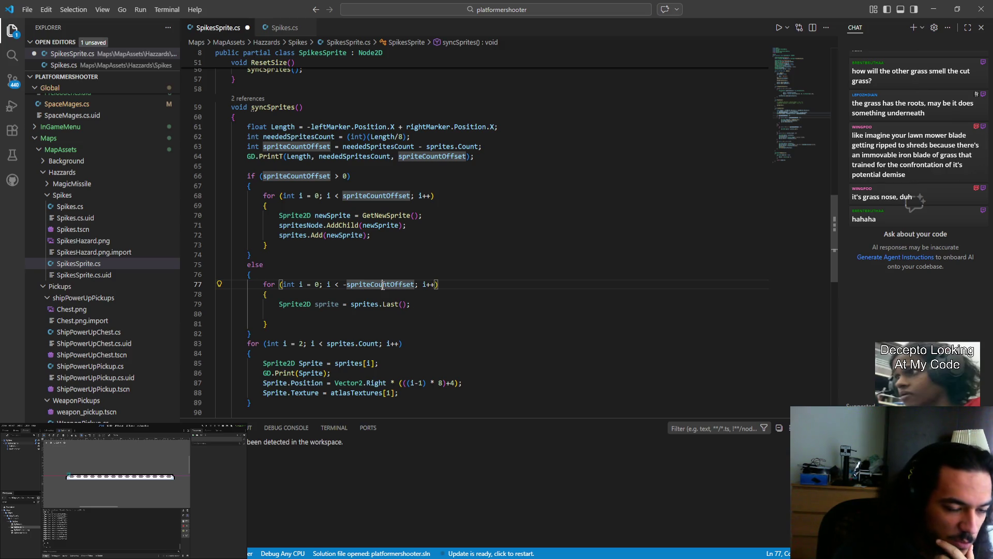
{"action": "key", "text": "Down"}
{"action": "left_click", "coordinate": [307, 282]}
{"action": "left_click_drag", "start_coordinate": [327, 284], "coordinate": [388, 284]}
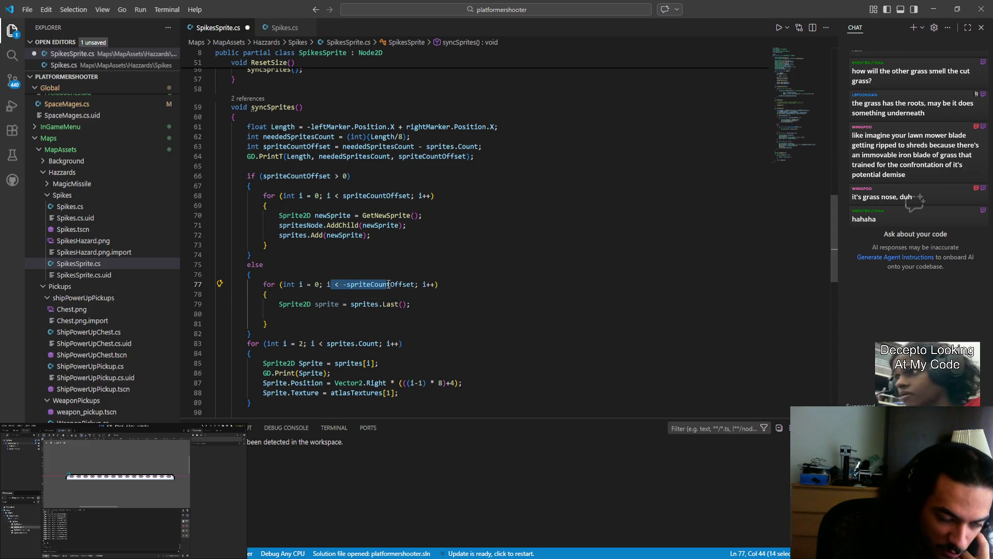
Begin a sprites.Remove call on the line below the sprite assignment
{"action": "left_click", "coordinate": [426, 303]}
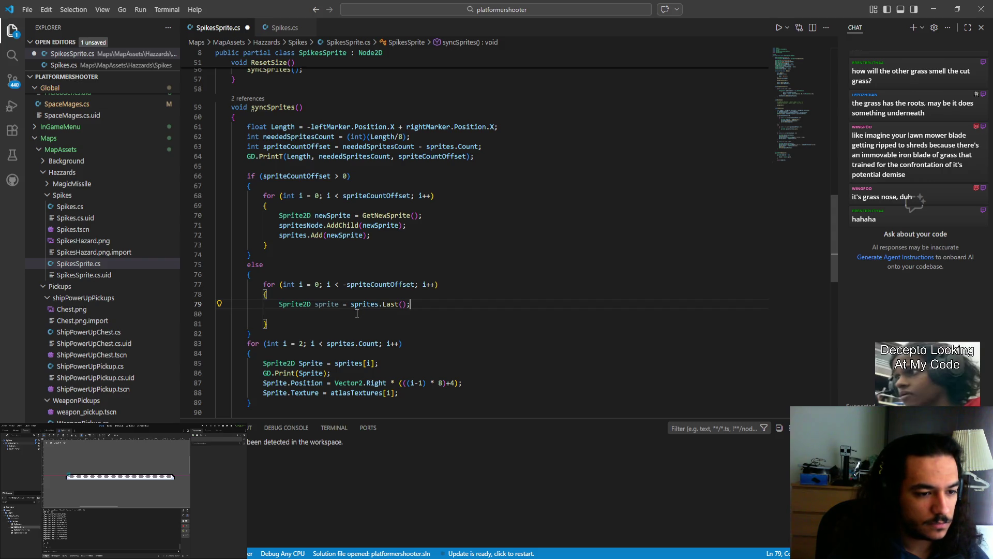
{"action": "left_click", "coordinate": [358, 314]}
{"action": "left_click_drag", "start_coordinate": [352, 304], "coordinate": [406, 304]}
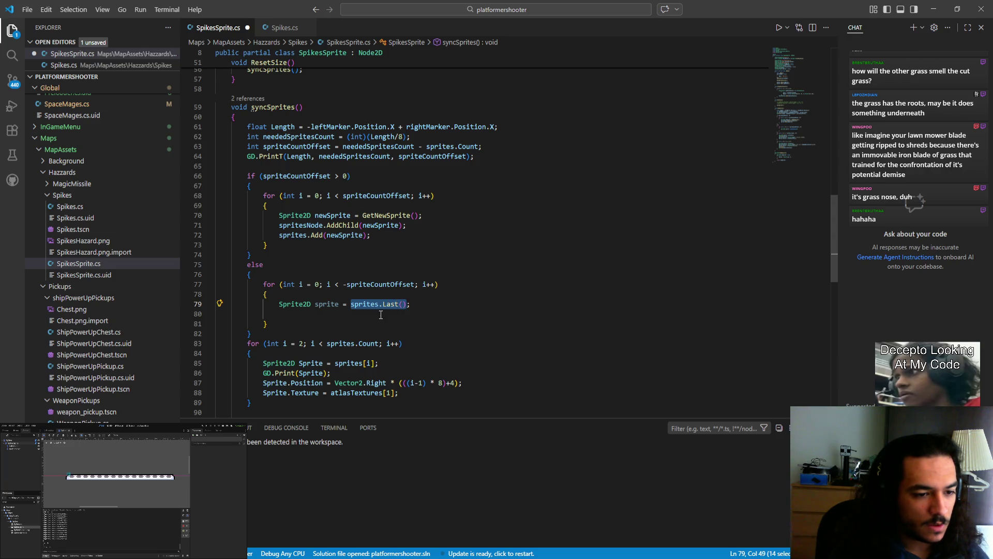
{"action": "left_click", "coordinate": [382, 314]}
{"action": "type", "text": "sprites.remov"}
{"action": "left_click", "coordinate": [393, 324]}
Complete 'sprites.Remove(sprite);' and add 'sprite.QueueFree();' in the shrink loop
{"action": "type", "text": "sprite);"}
{"action": "key", "text": "Return"}
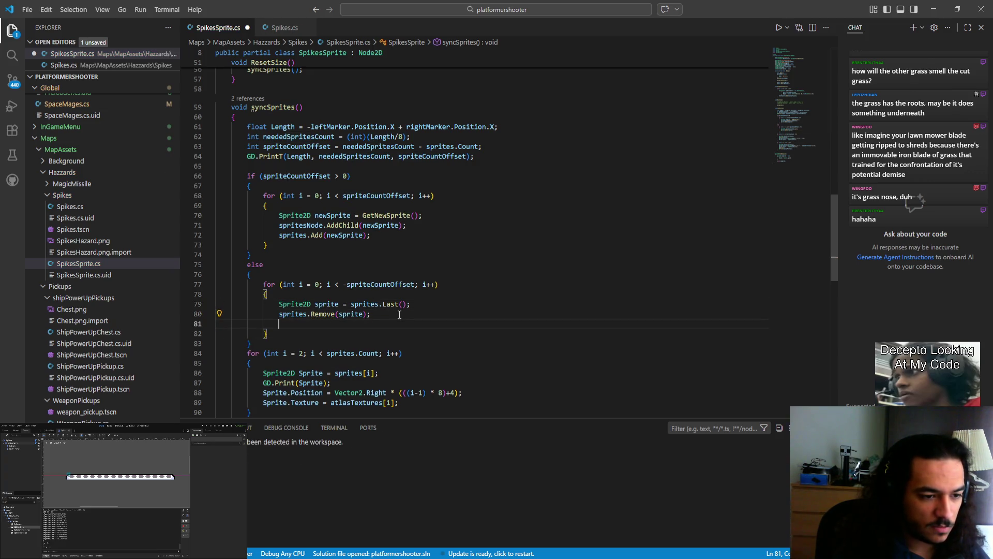
{"action": "key", "text": "Up"}
{"action": "key", "text": "shift+Right"}
{"action": "key", "text": "ctrl+shift+Right"}
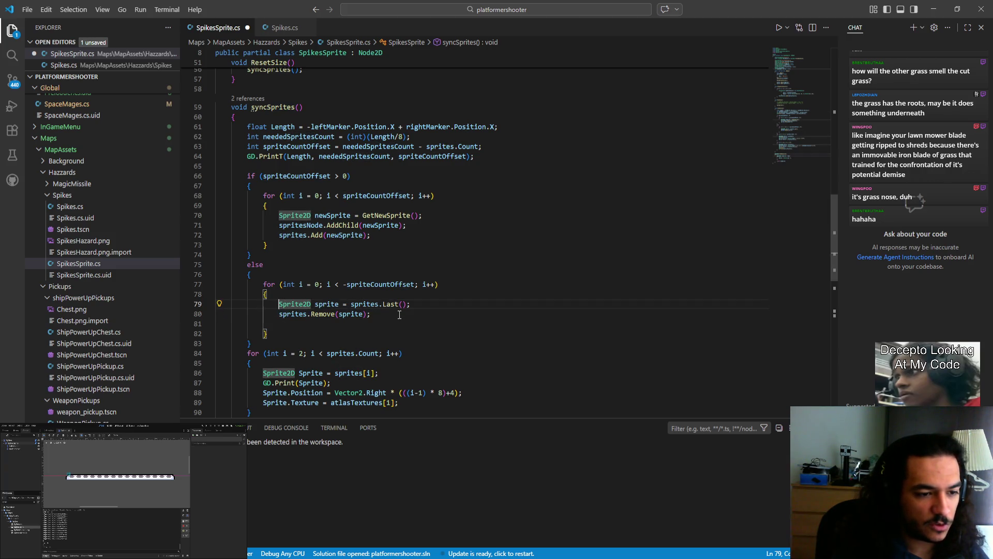
{"action": "key", "text": "Down"}
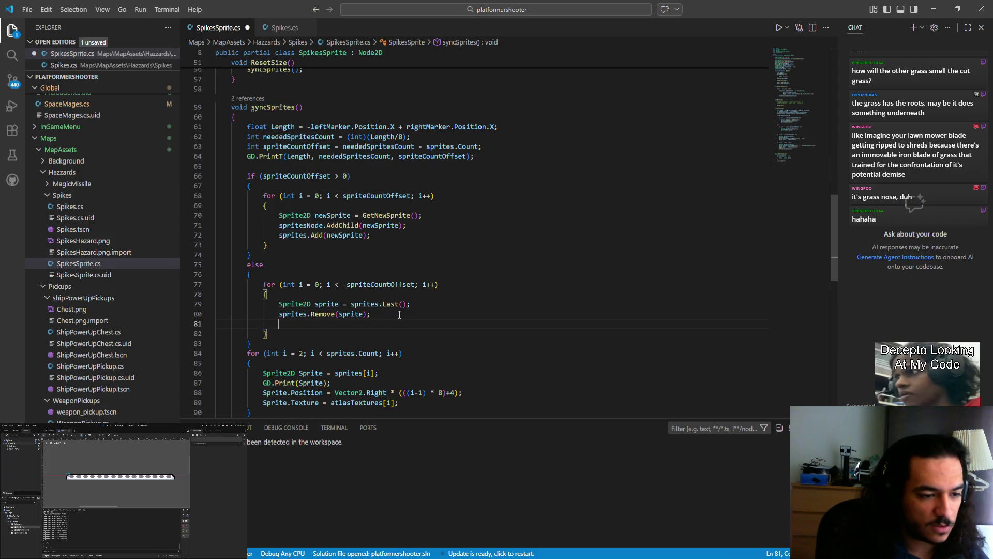
{"action": "type", "text": "sprites.queuef"}
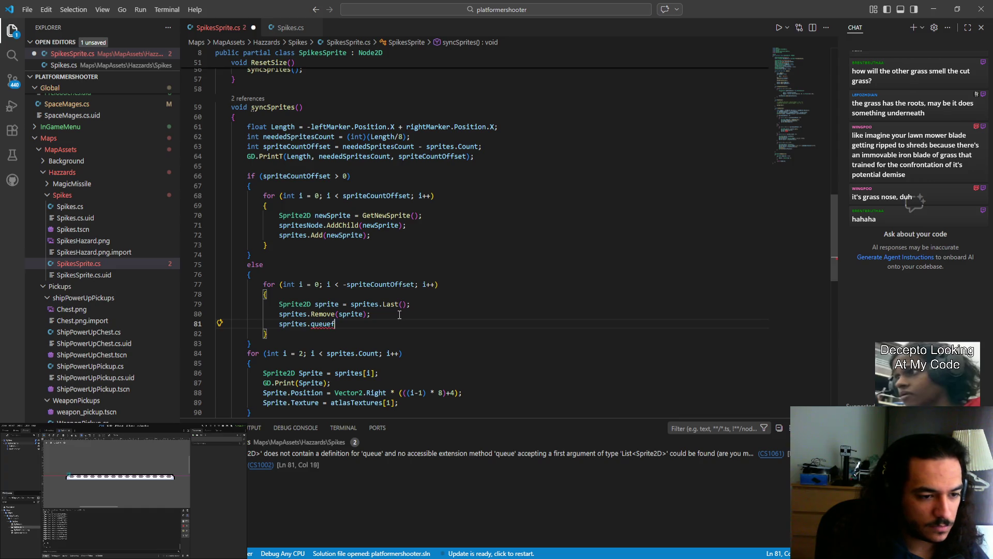
{"action": "type", "text": "re"}
{"action": "key", "text": "ctrl+shift+Left"}
{"action": "key", "text": "BackSpace"}
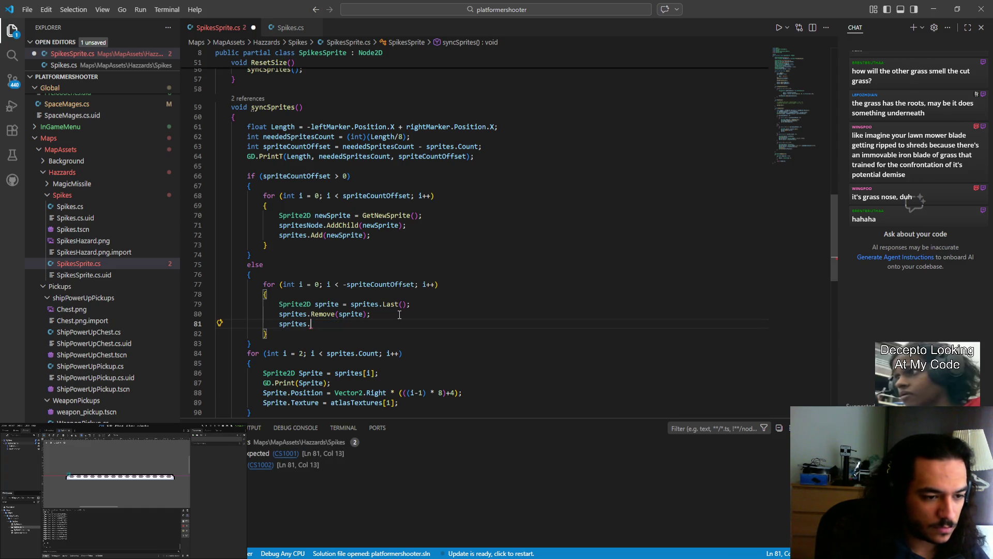
{"action": "key", "text": "BackSpace"}
{"action": "key", "text": "BackSpace"}
{"action": "type", "text": ".queuef"}
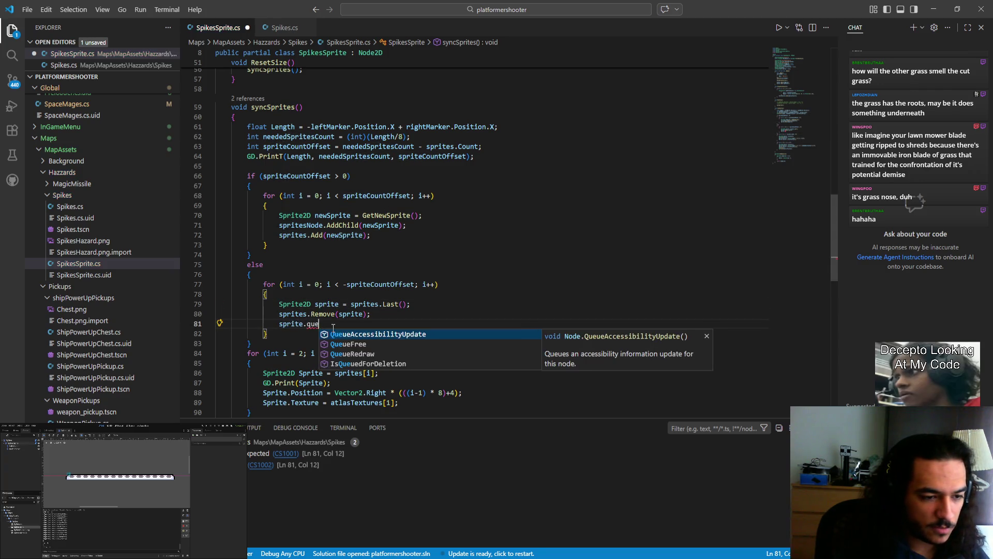
{"action": "key", "text": "Tab"}
{"action": "type", "text": "();"}
Save SpikesSprite.cs, switch to Godot, run with F5 and build the .NET project
{"action": "key", "text": "ctrl+s"}
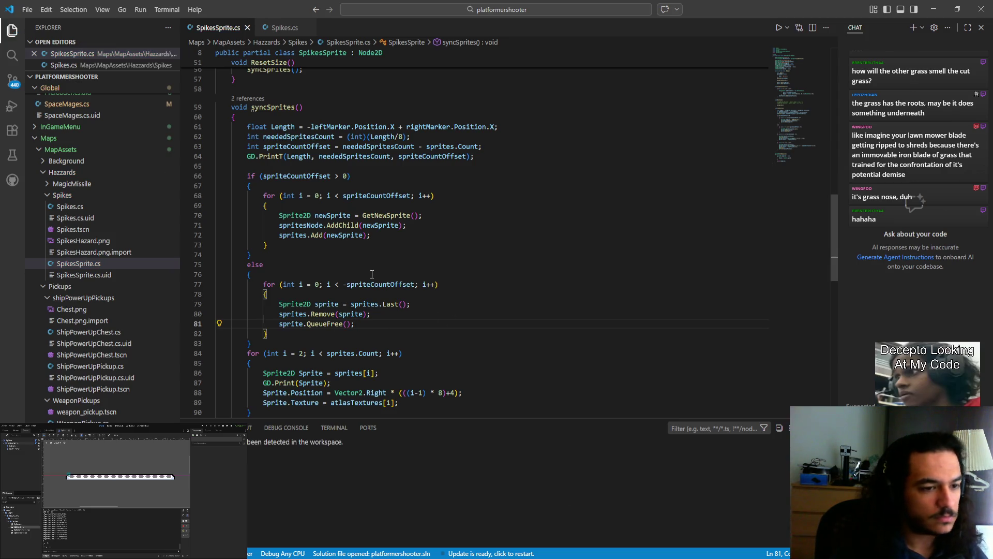
{"action": "key", "text": "alt+Tab"}
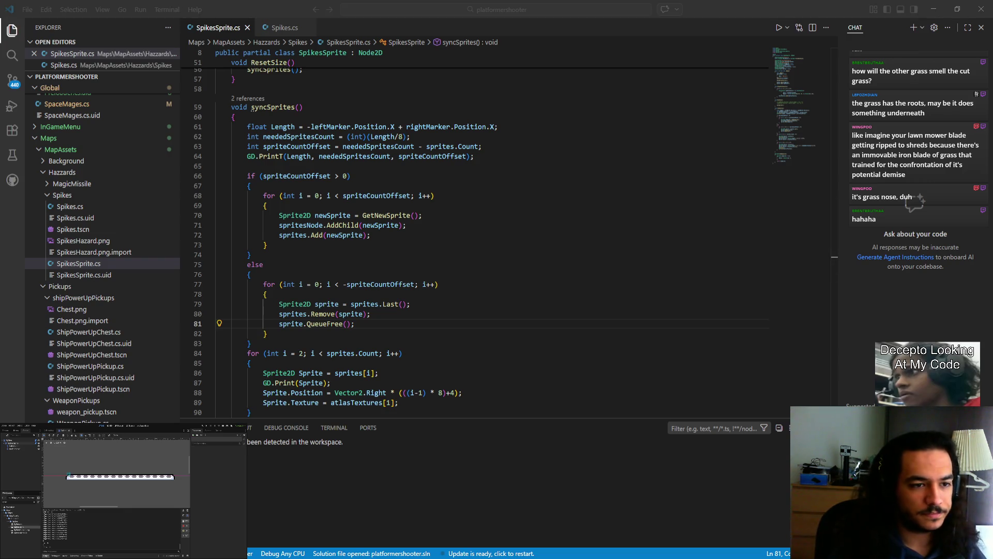
{"action": "key", "text": "alt+Tab"}
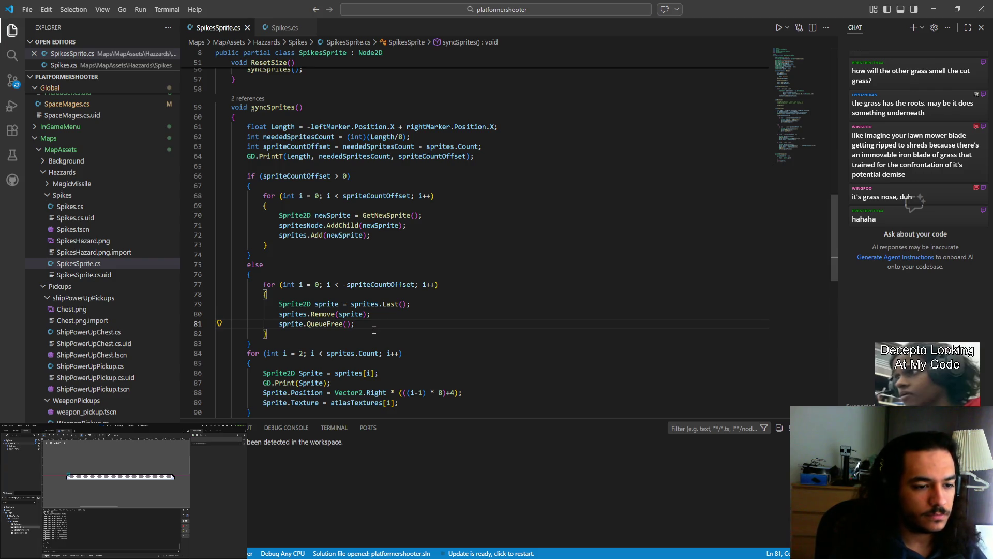
{"action": "scroll", "coordinate": [375, 329], "scroll_direction": "down", "scroll_amount": 3}
{"action": "key", "text": "alt+Tab"}
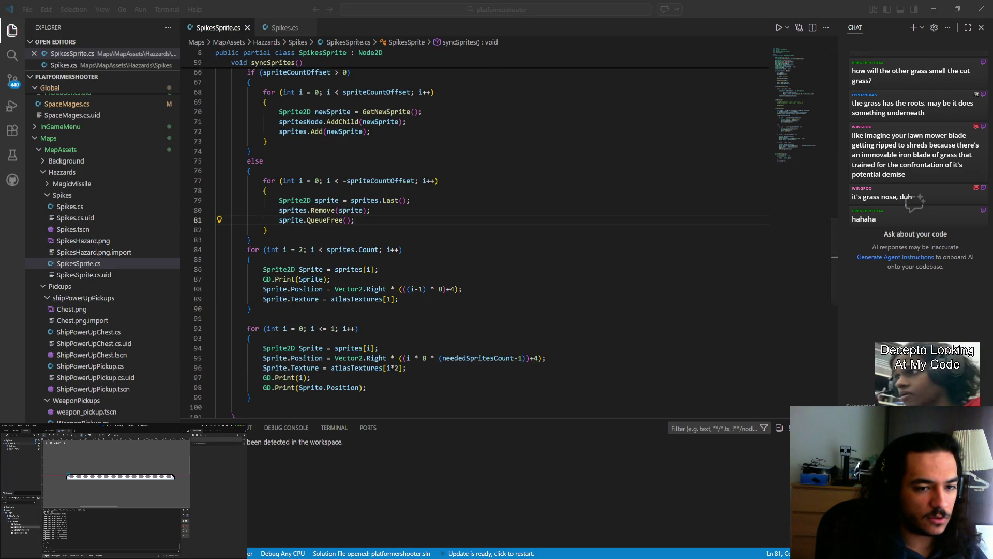
{"action": "key", "text": "alt+Tab"}
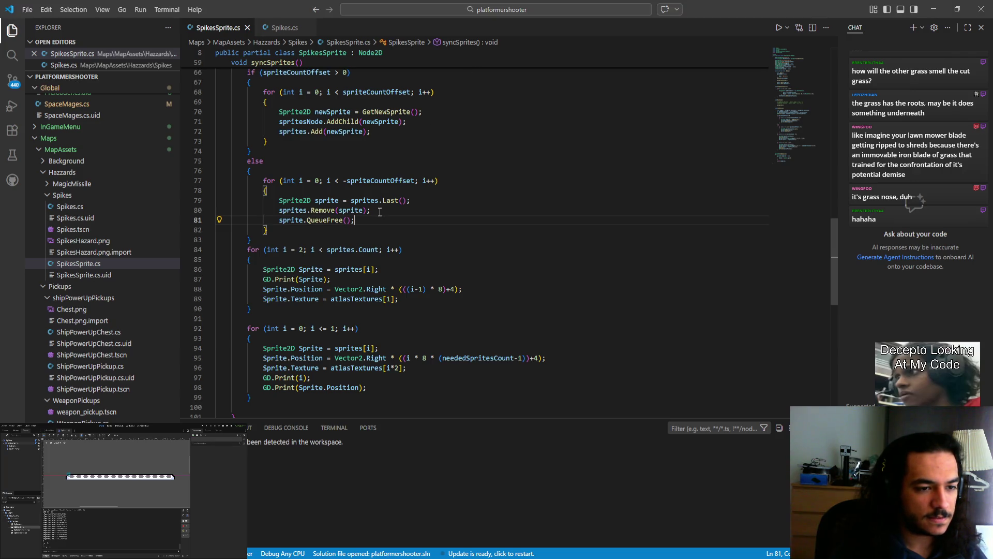
{"action": "key", "text": "alt+Tab"}
{"action": "key", "text": "F5"}
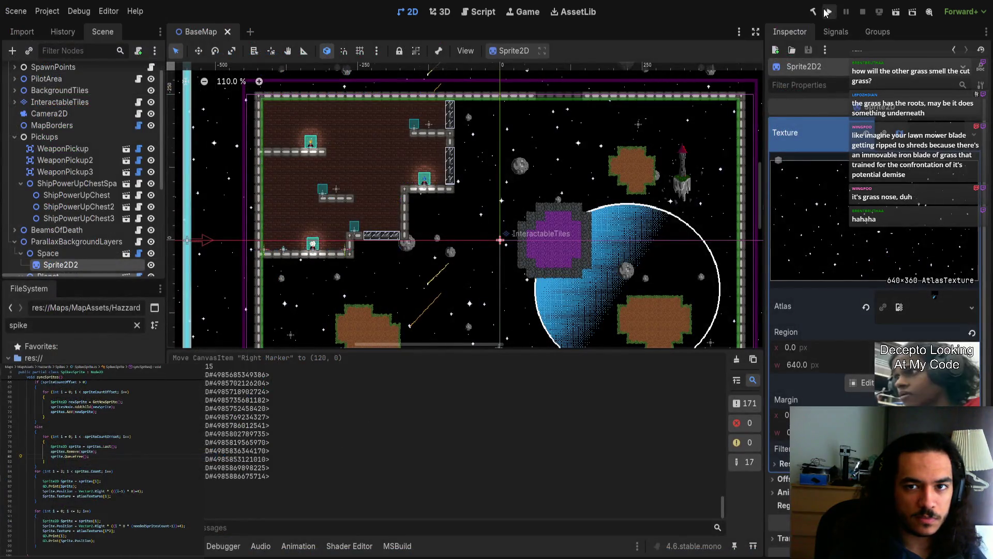
{"action": "left_click", "coordinate": [815, 13]}
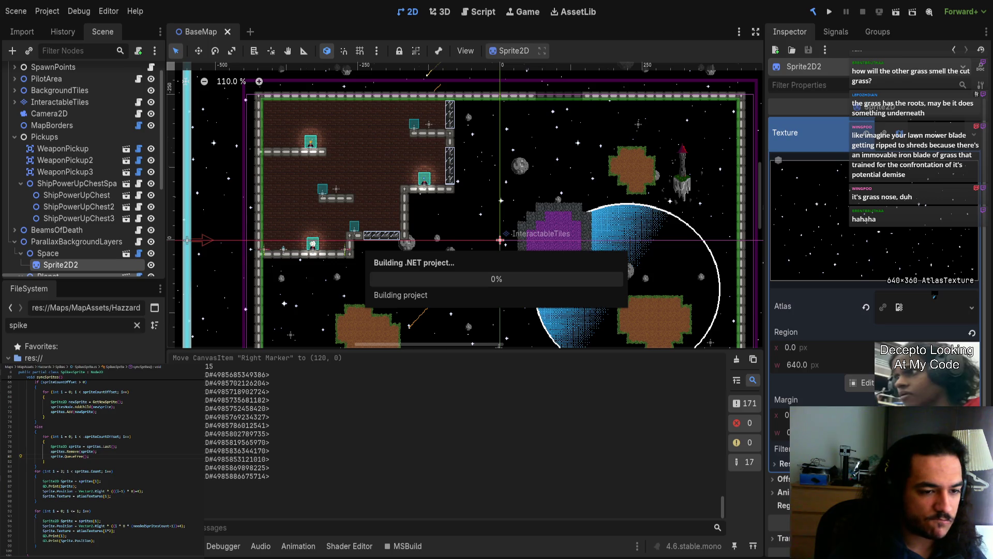
Open the Spikes scene, move Right Marker left to 61 then right to 106, resyncing SpikesSprite
{"action": "key", "text": "ctrl+shift+t"}
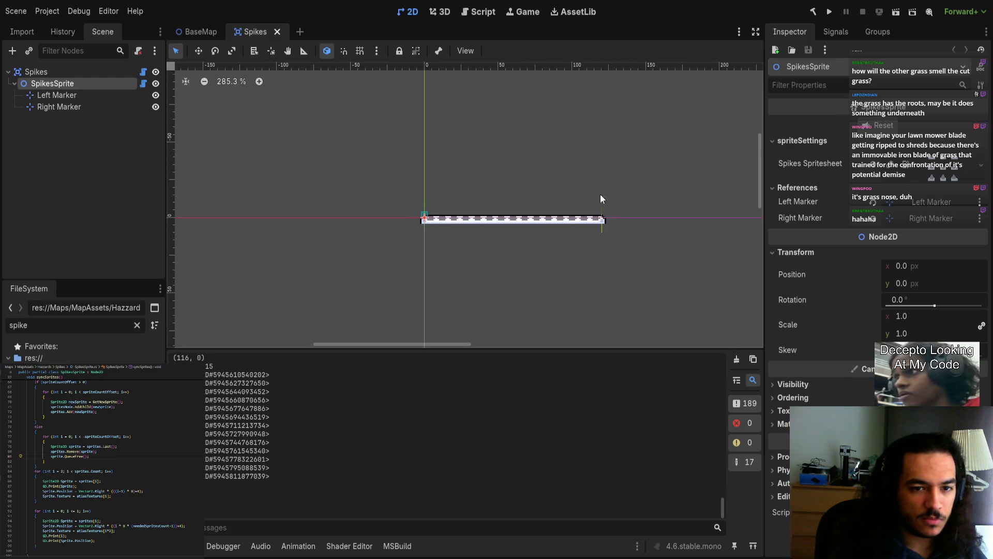
{"action": "left_click", "coordinate": [614, 216]}
{"action": "left_click_drag", "start_coordinate": [615, 217], "coordinate": [571, 217]}
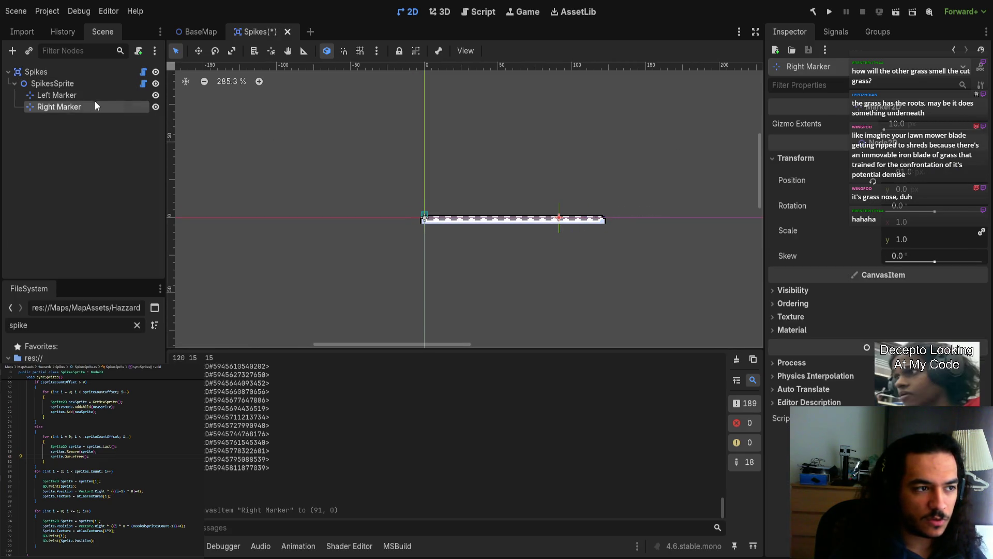
{"action": "left_click", "coordinate": [93, 84]}
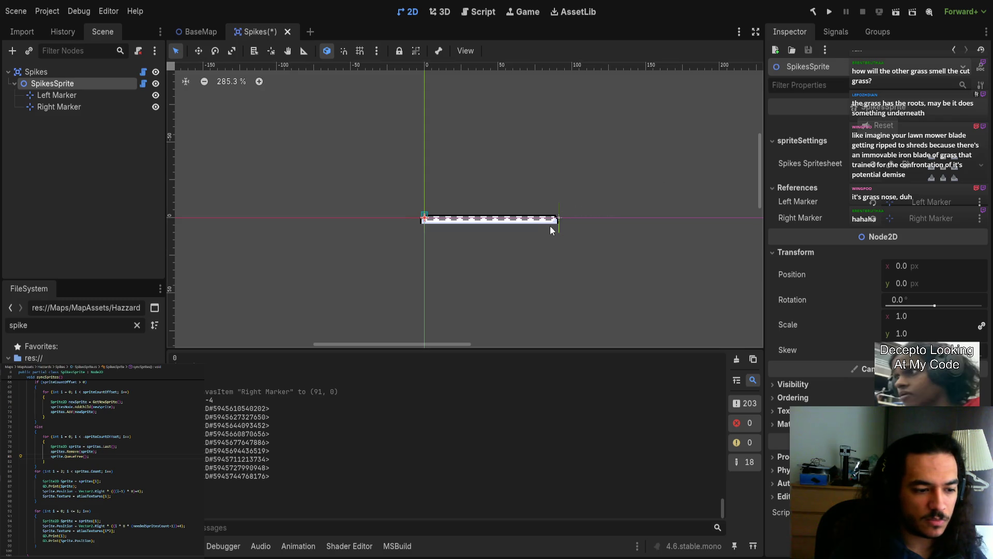
{"action": "left_click_drag", "start_coordinate": [559, 219], "coordinate": [516, 222]}
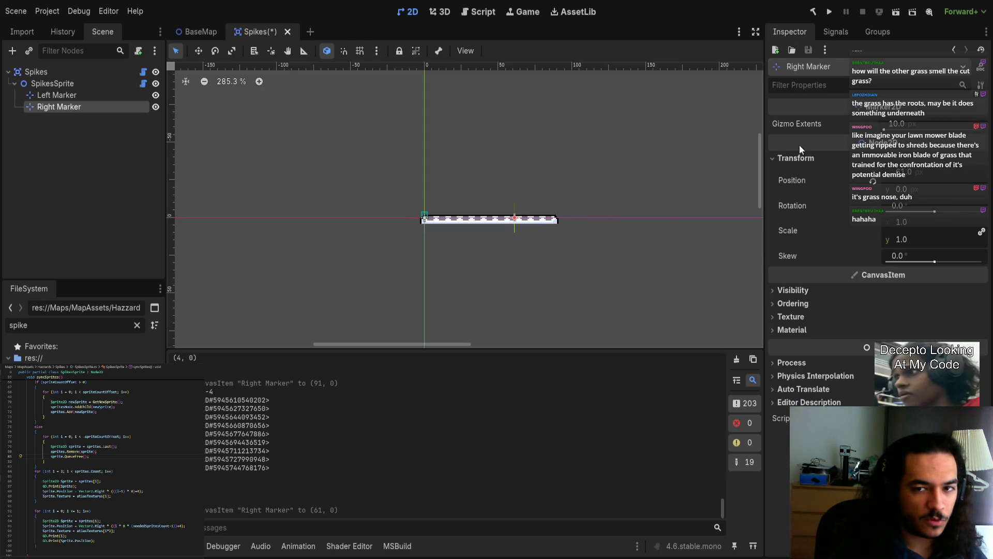
{"action": "left_click", "coordinate": [51, 83]}
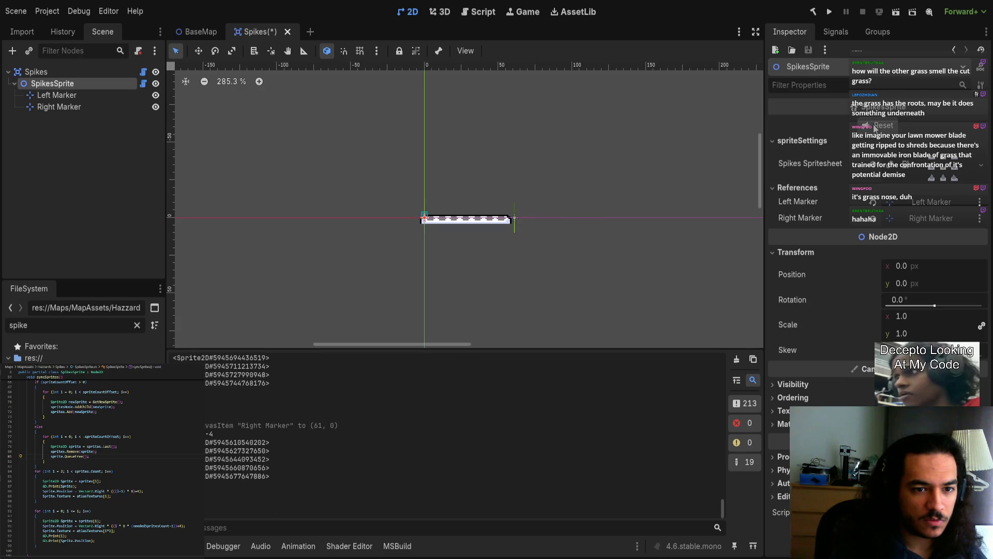
{"action": "scroll", "coordinate": [504, 234], "scroll_direction": "up", "scroll_amount": 5}
{"action": "left_click", "coordinate": [547, 248]}
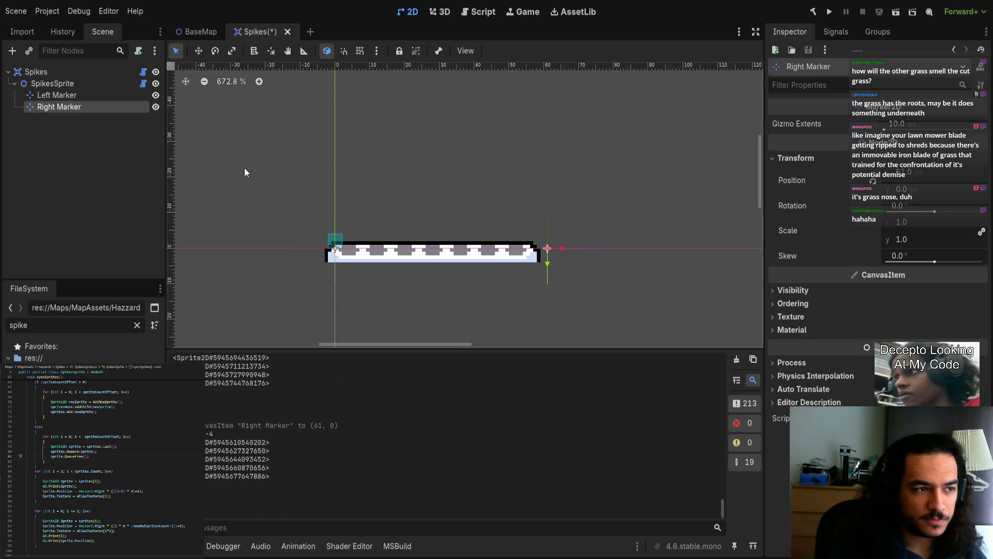
{"action": "left_click_drag", "start_coordinate": [546, 259], "coordinate": [702, 259]}
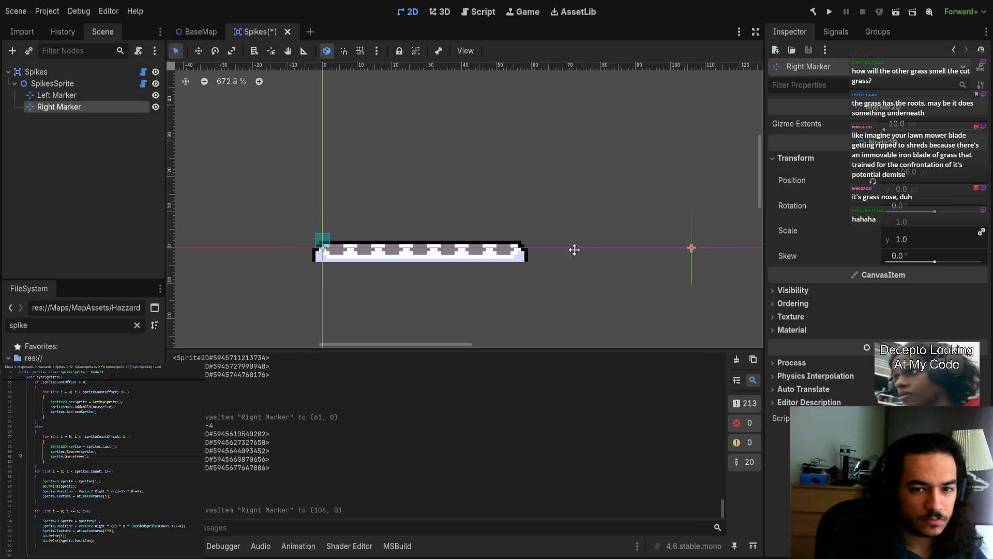
{"action": "key", "text": "f"}
{"action": "left_click", "coordinate": [101, 84]}
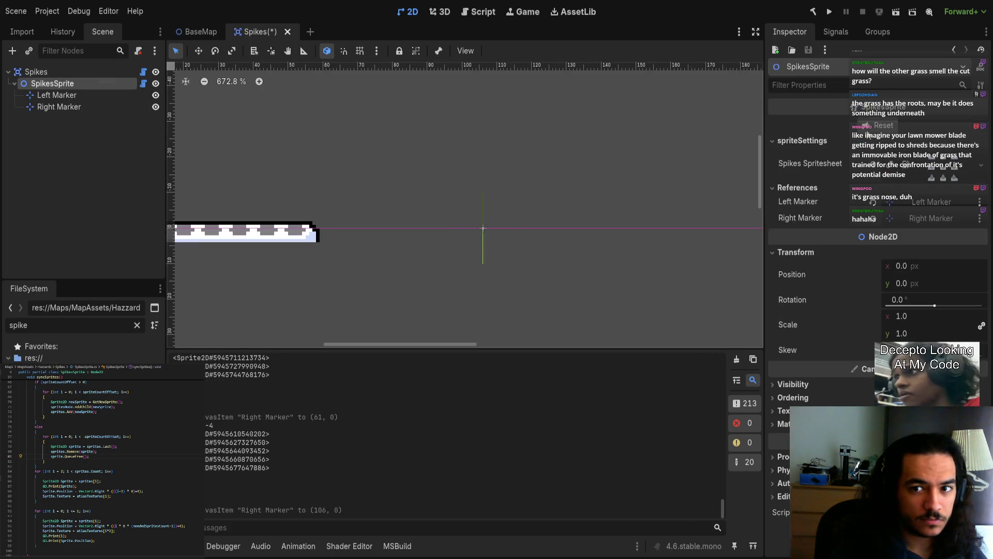
Drag Right Marker near the strip's start to trim the spikes, then undo the moves
{"action": "key", "text": "f"}
{"action": "left_click", "coordinate": [645, 217]}
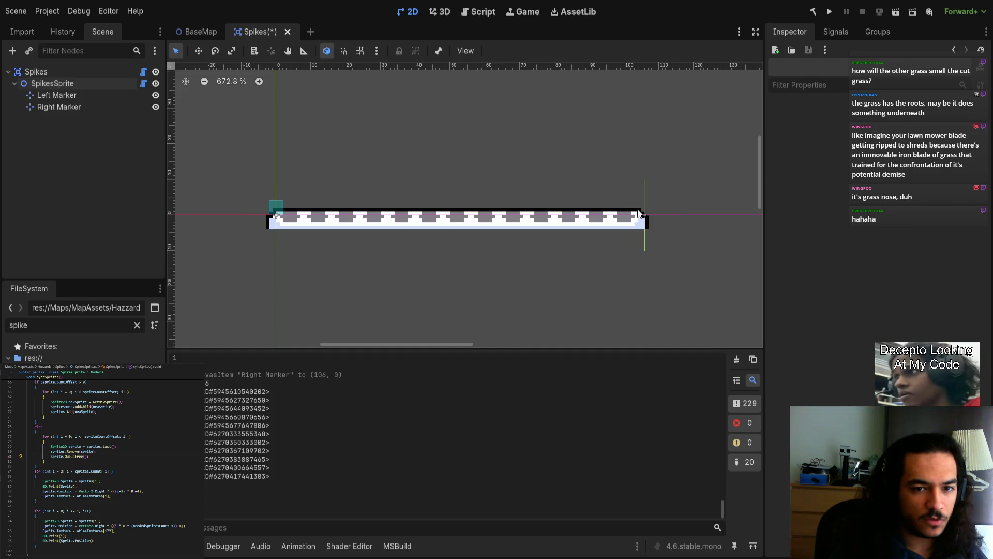
{"action": "left_click_drag", "start_coordinate": [668, 215], "coordinate": [393, 214]}
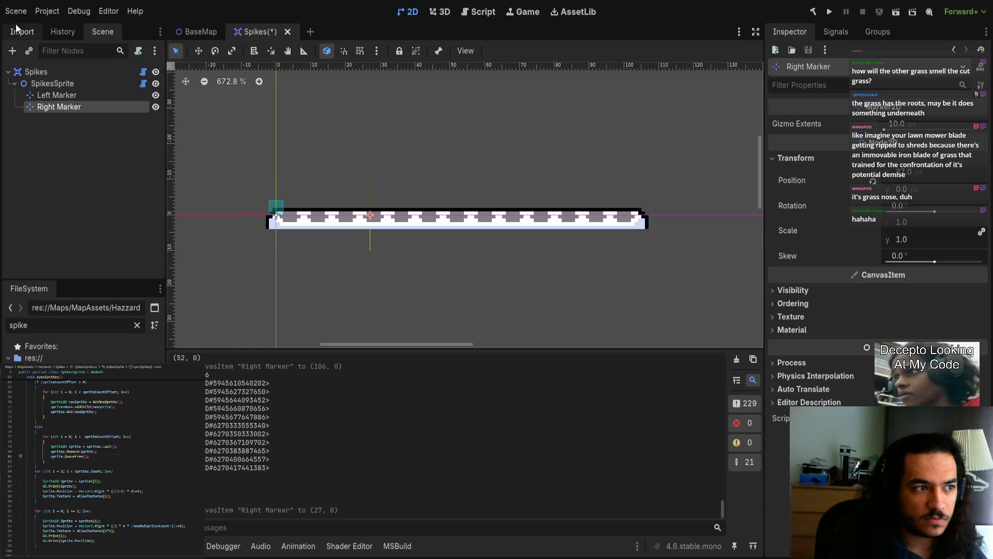
{"action": "left_click", "coordinate": [36, 86]}
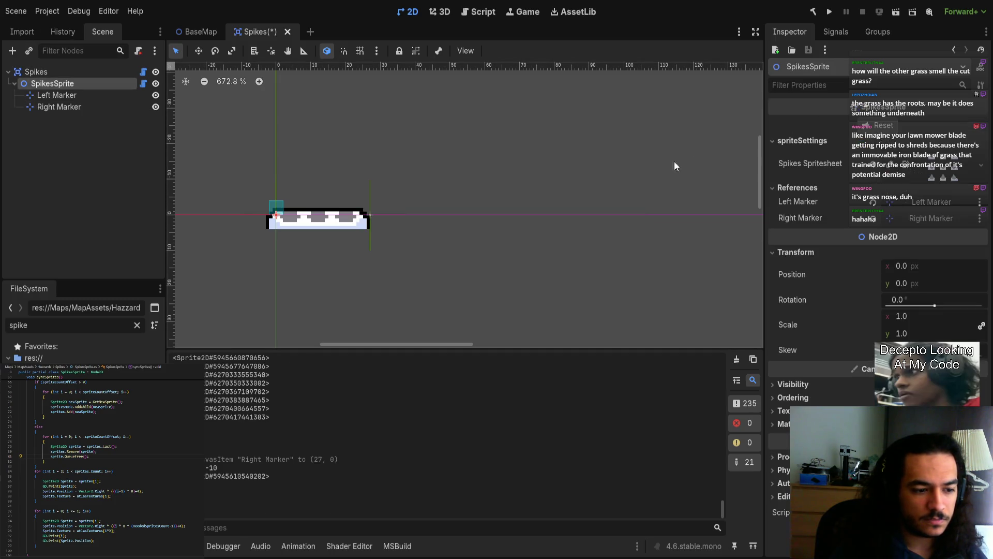
{"action": "left_click_drag", "start_coordinate": [368, 220], "coordinate": [298, 290]}
{"action": "key", "text": "ctrl+z"}
{"action": "key", "text": "ctrl+z"}
{"action": "key", "text": "ctrl+z"}
{"action": "key", "text": "ctrl+z"}
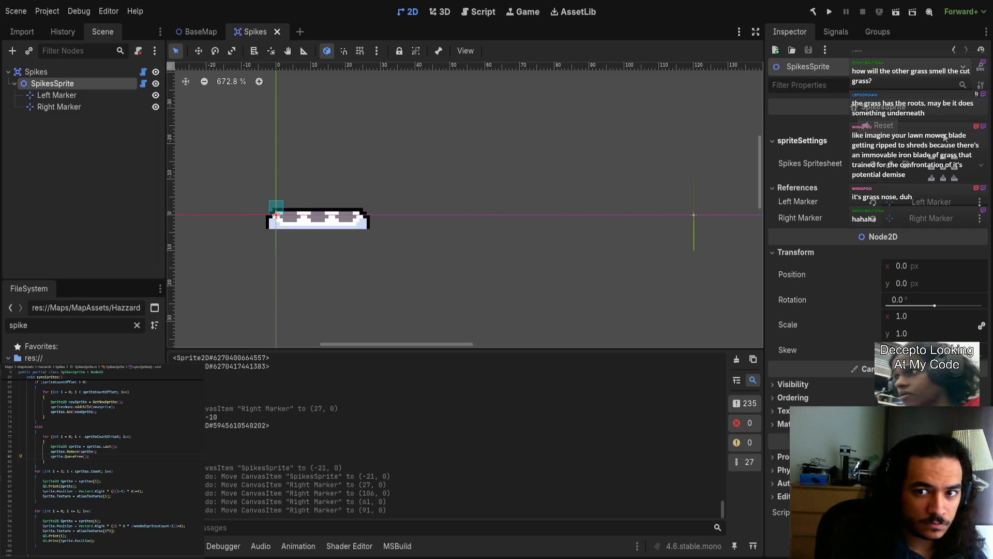
{"action": "scroll", "coordinate": [507, 235], "scroll_direction": "down", "scroll_amount": 5}
Save the Spikes scene and delete the three GD.Print debug lines from syncSprites
{"action": "key", "text": "ctrl+s"}
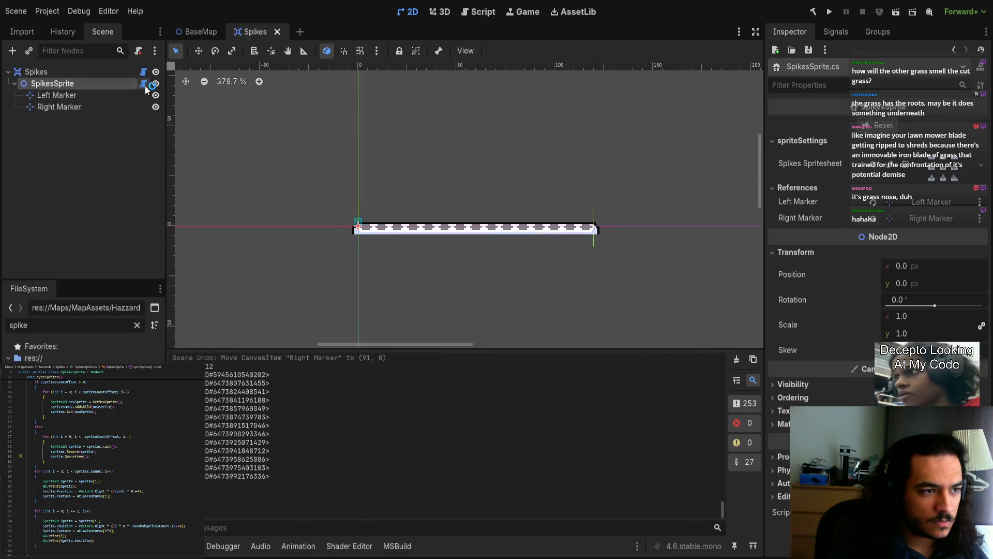
{"action": "scroll", "coordinate": [89, 486], "scroll_direction": "down", "scroll_amount": 3}
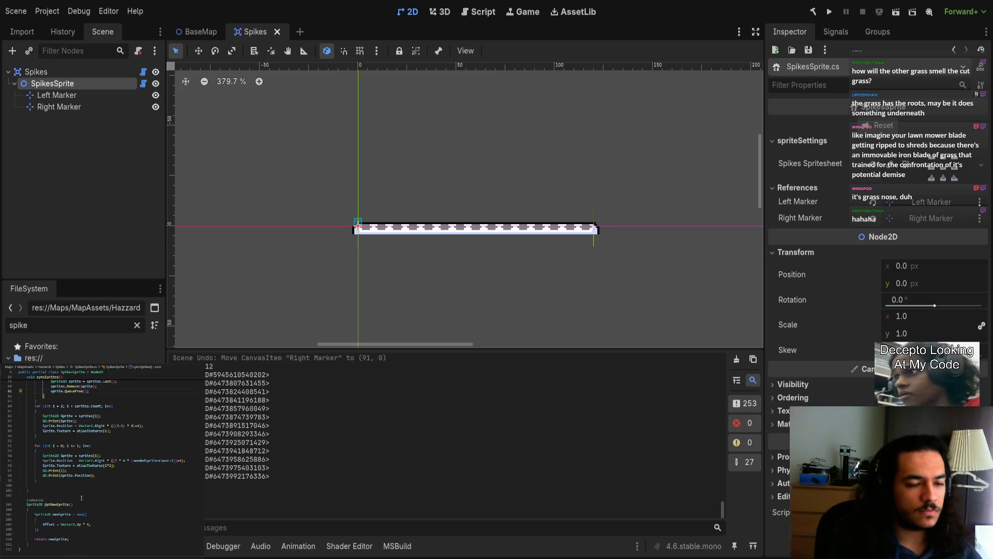
{"action": "scroll", "coordinate": [81, 498], "scroll_direction": "up", "scroll_amount": 6}
{"action": "scroll", "coordinate": [82, 498], "scroll_direction": "up", "scroll_amount": 12}
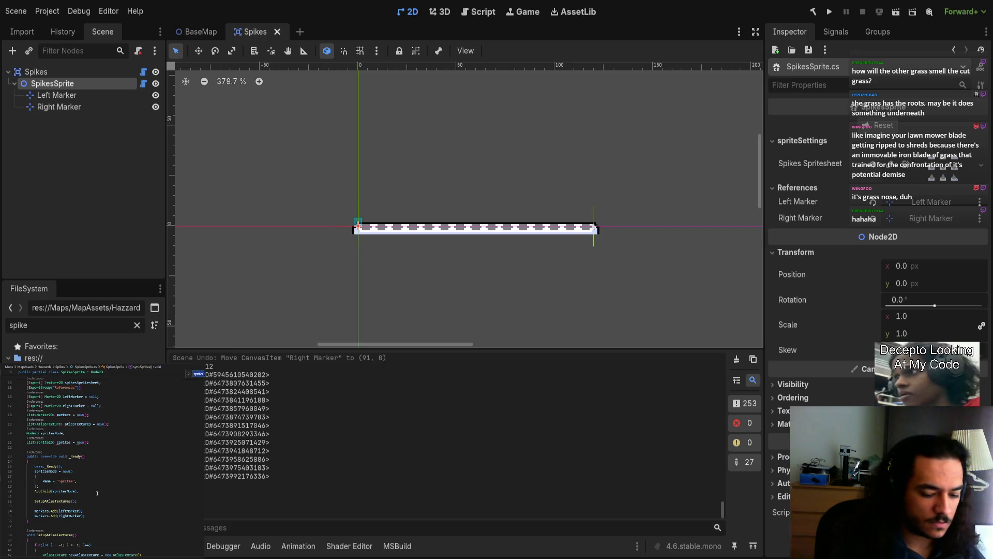
{"action": "scroll", "coordinate": [97, 493], "scroll_direction": "down", "scroll_amount": 15}
{"action": "left_click_drag", "start_coordinate": [78, 480], "coordinate": [113, 475]}
{"action": "key", "text": "BackSpace"}
{"action": "left_click_drag", "start_coordinate": [101, 529], "coordinate": [116, 520]}
{"action": "key", "text": "BackSpace"}
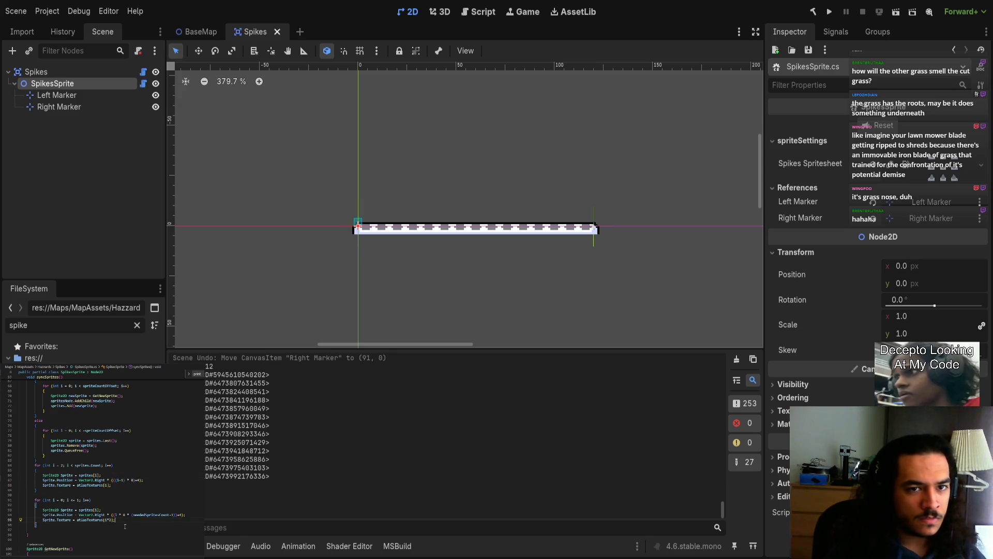
{"action": "scroll", "coordinate": [149, 508], "scroll_direction": "up", "scroll_amount": 7}
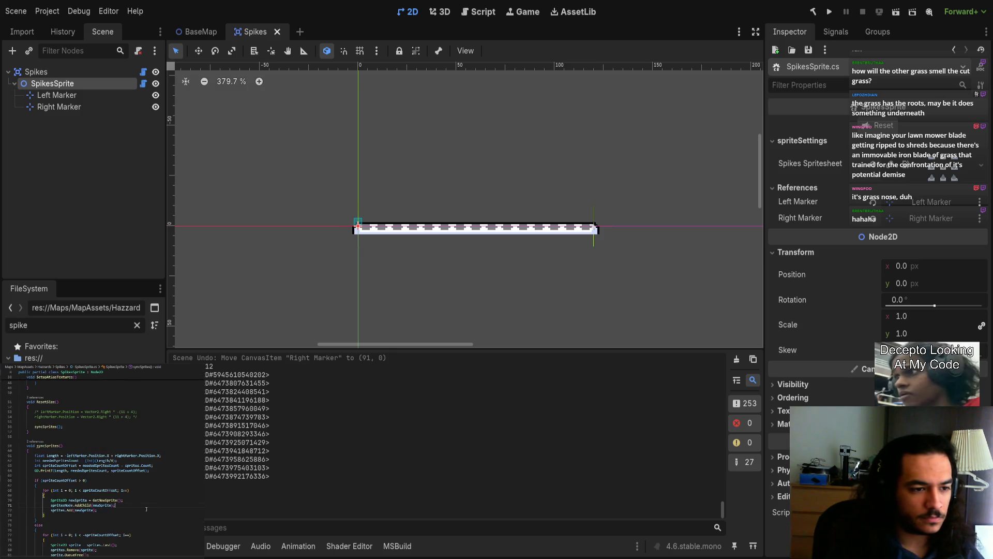
{"action": "scroll", "coordinate": [106, 477], "scroll_direction": "down", "scroll_amount": 9}
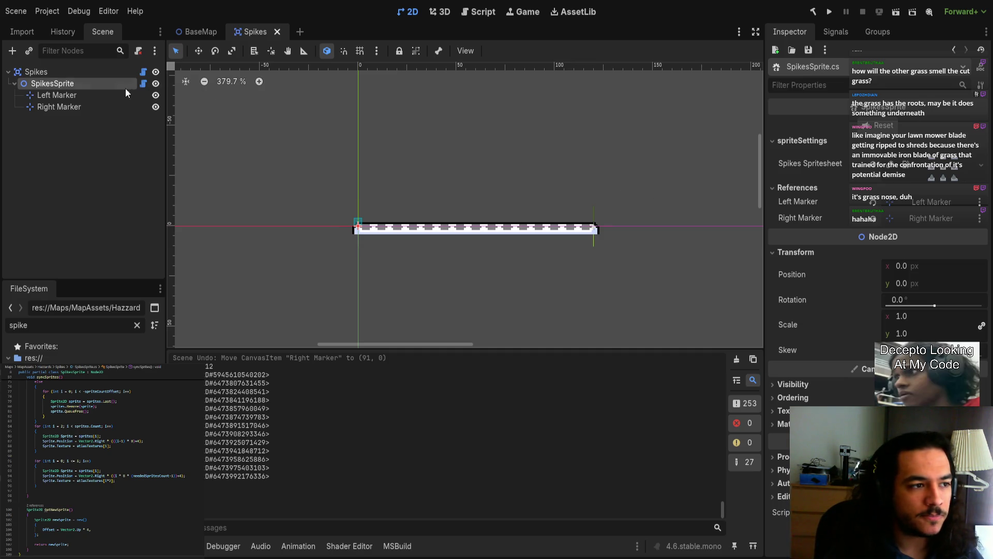
Select the Spikes root node and open its Spikes.cs script
{"action": "key", "text": "Up"}
{"action": "key", "text": "Down"}
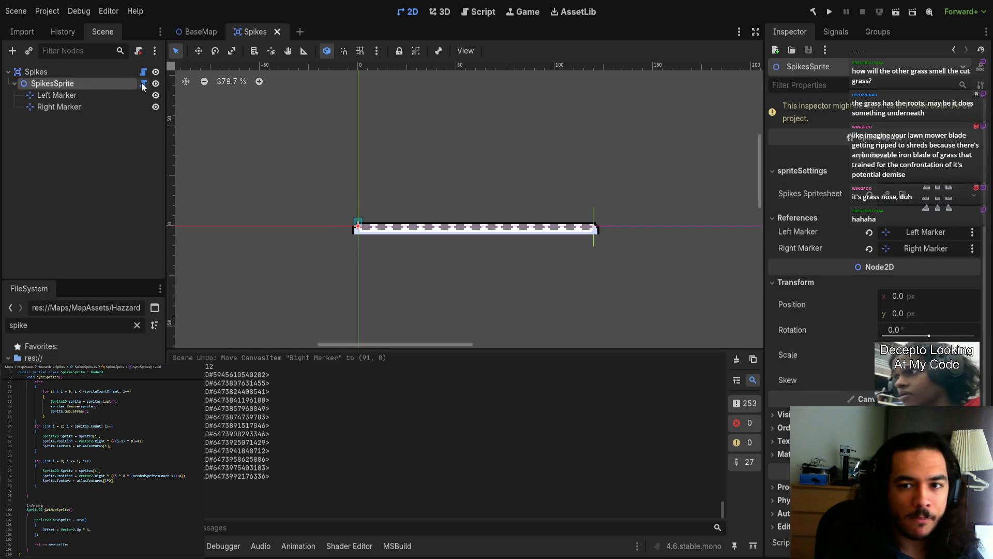
{"action": "left_click", "coordinate": [99, 75]}
{"action": "left_click", "coordinate": [118, 79]}
{"action": "left_click", "coordinate": [123, 70]}
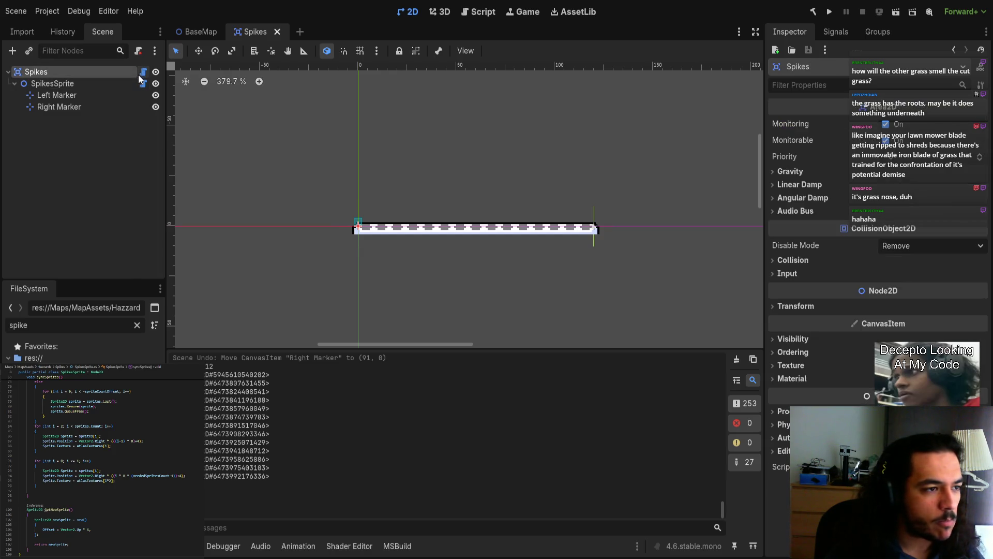
{"action": "left_click", "coordinate": [141, 72]}
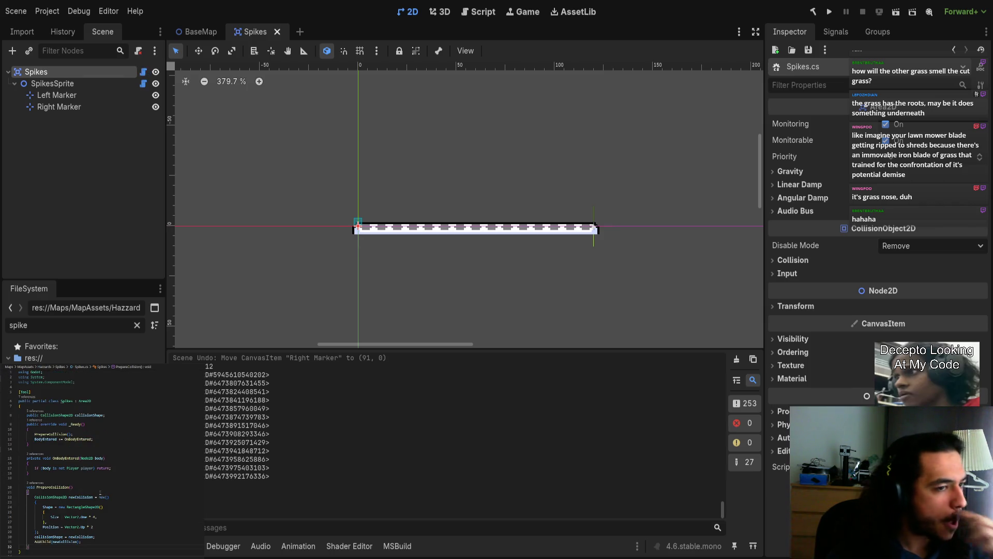
Cut the ExportToolButton Reset declaration lines from SpikesSprite.cs and save the file
{"action": "left_click", "coordinate": [143, 83]}
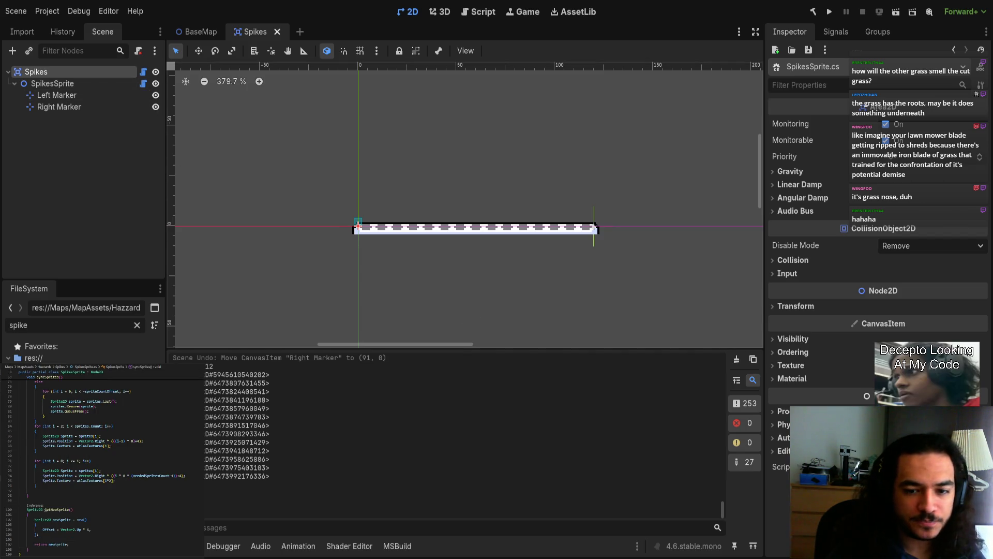
{"action": "scroll", "coordinate": [393, 252], "scroll_direction": "up", "scroll_amount": 15}
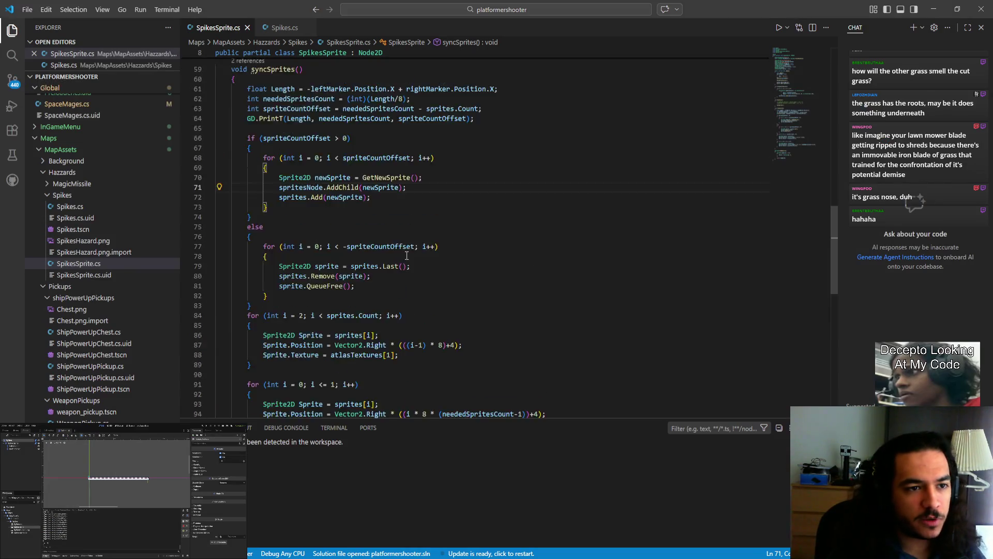
{"action": "scroll", "coordinate": [393, 252], "scroll_direction": "up", "scroll_amount": 10}
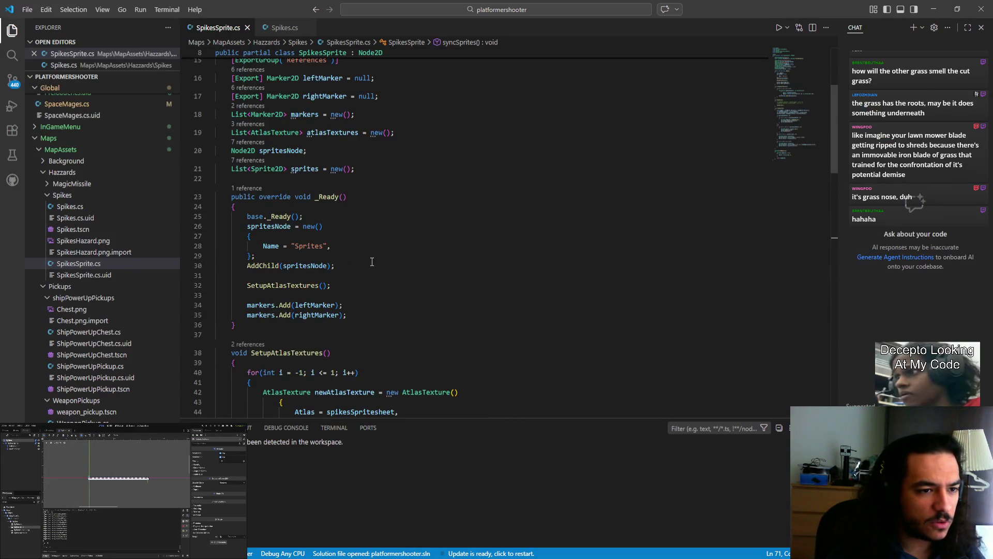
{"action": "left_click_drag", "start_coordinate": [455, 168], "coordinate": [216, 150]}
{"action": "key", "text": "ctrl+c"}
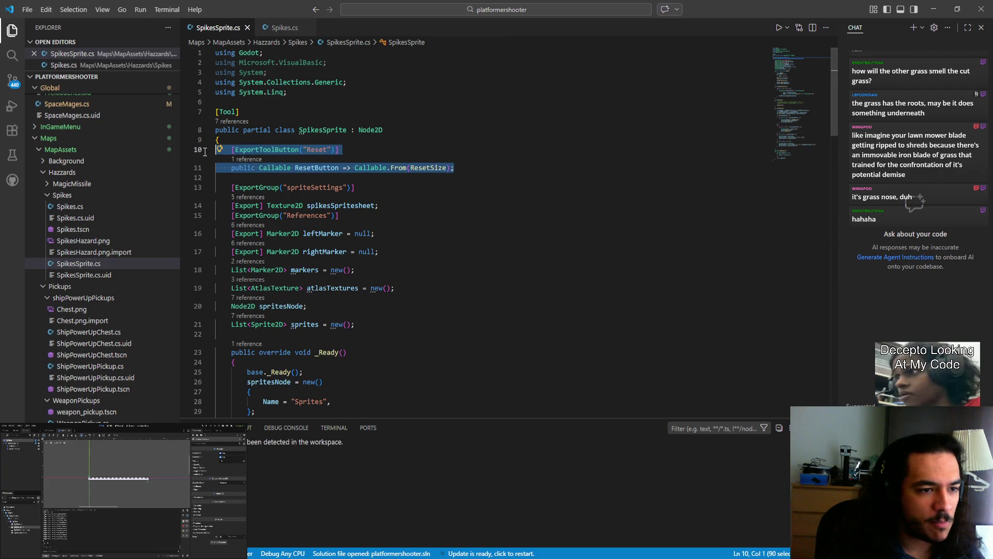
{"action": "key", "text": "BackSpace"}
{"action": "key", "text": "BackSpace"}
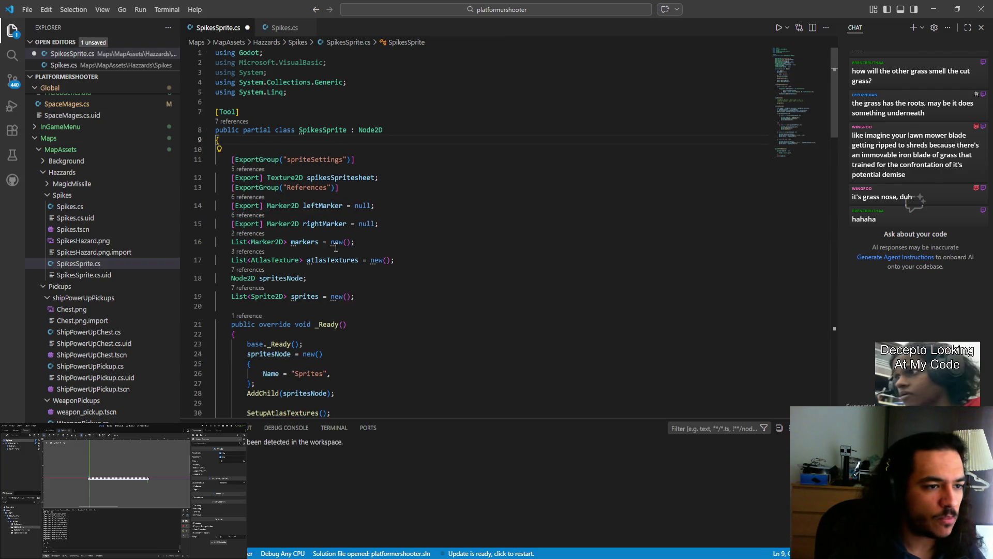
{"action": "key", "text": "Delete"}
{"action": "key", "text": "ctrl+s"}
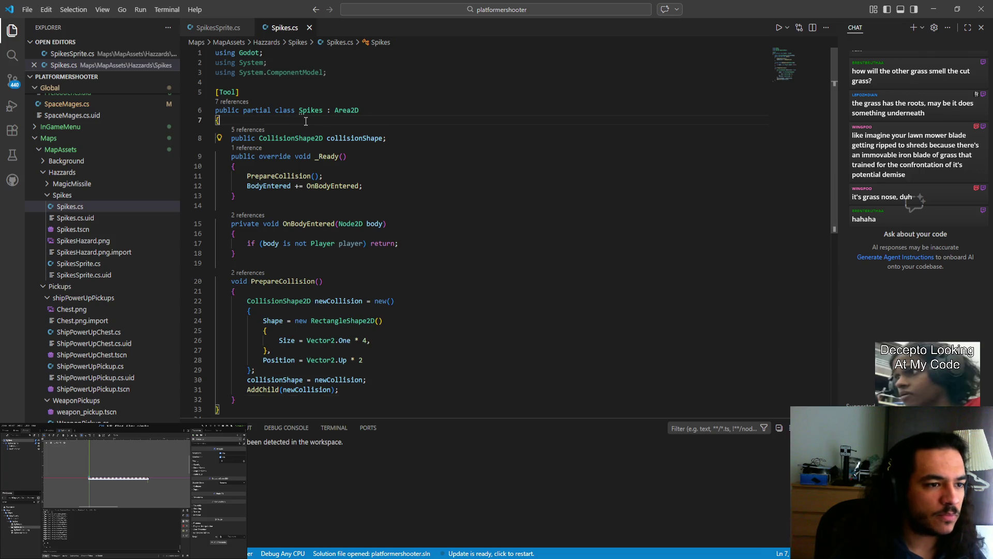
Paste the Reset tool button declaration into Spikes.cs, changing its callable from ResetSize to Reset
{"action": "key", "text": "ctrl+v"}
{"action": "left_click", "coordinate": [247, 129]}
{"action": "key", "text": "BackSpace"}
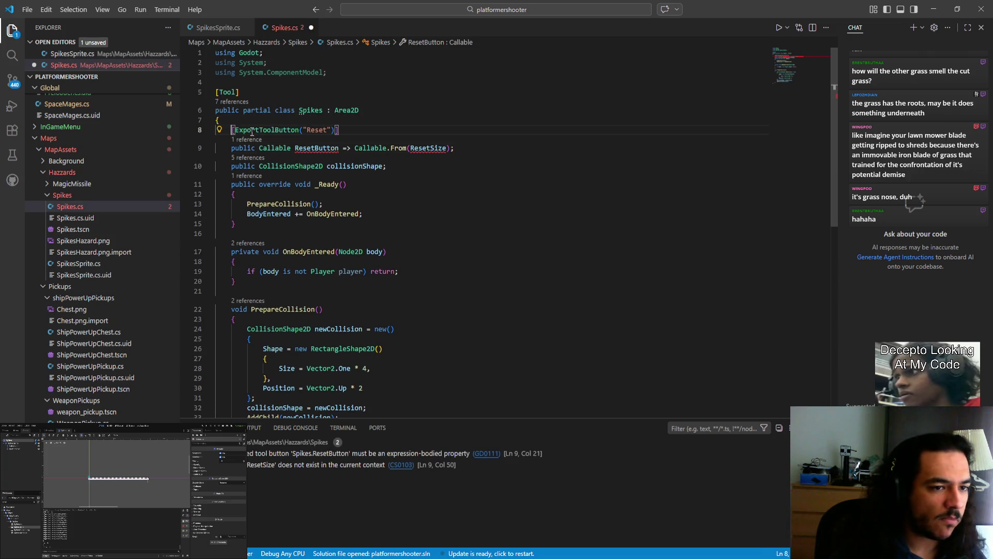
{"action": "double_click", "coordinate": [416, 148]}
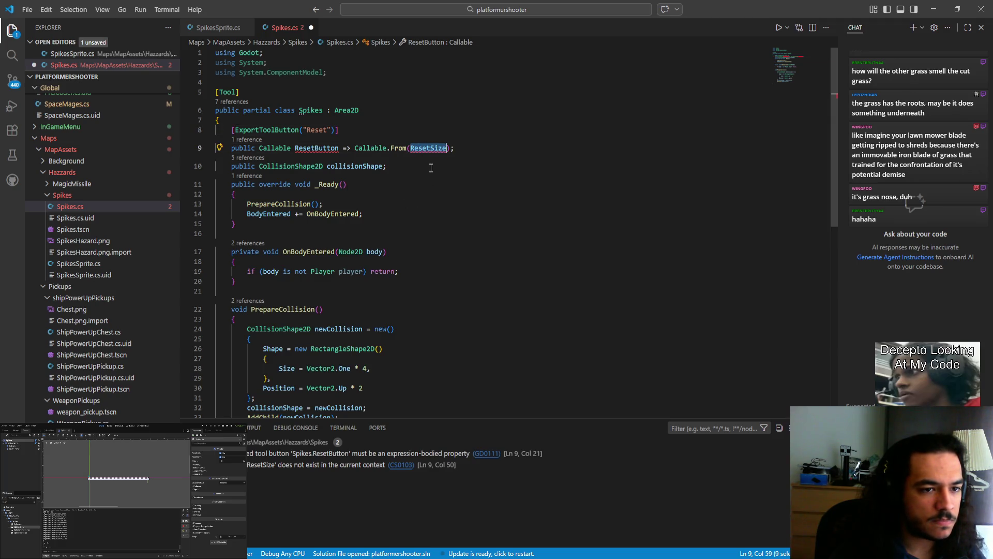
{"action": "left_click", "coordinate": [427, 150]}
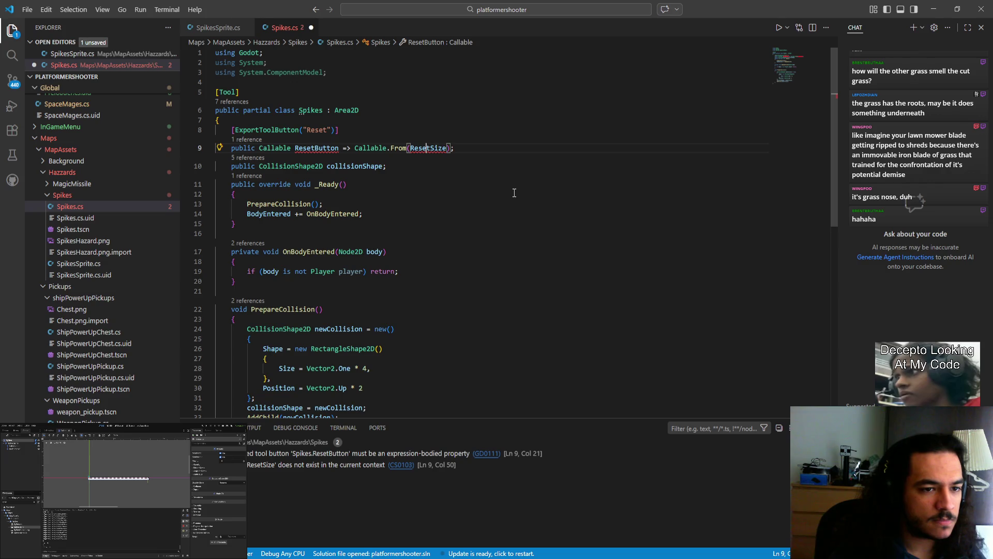
{"action": "key", "text": "ctrl+Delete"}
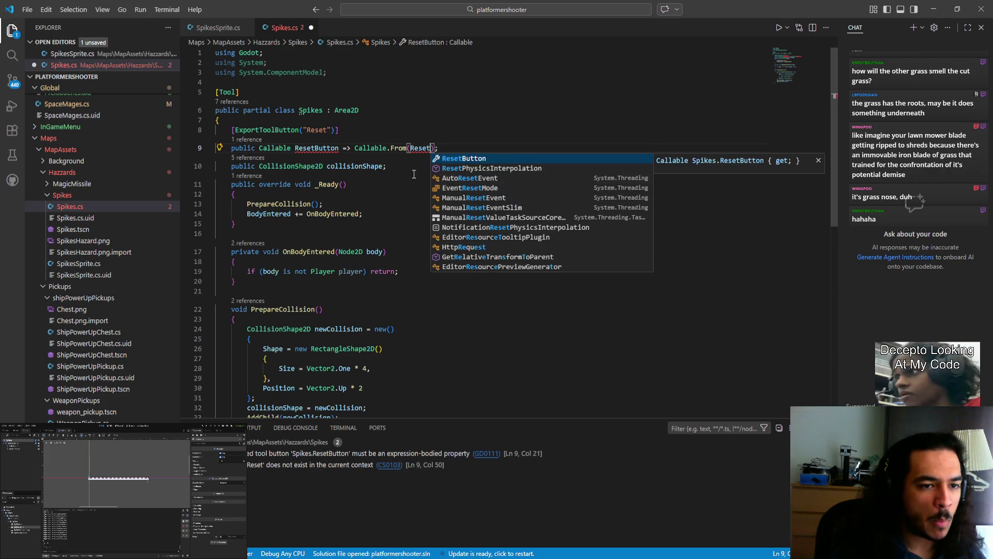
{"action": "key", "text": "Escape"}
{"action": "key", "text": "Down"}
{"action": "key", "text": "Down"}
{"action": "double_click", "coordinate": [416, 149]}
{"action": "scroll", "coordinate": [419, 233], "scroll_direction": "down", "scroll_amount": 1}
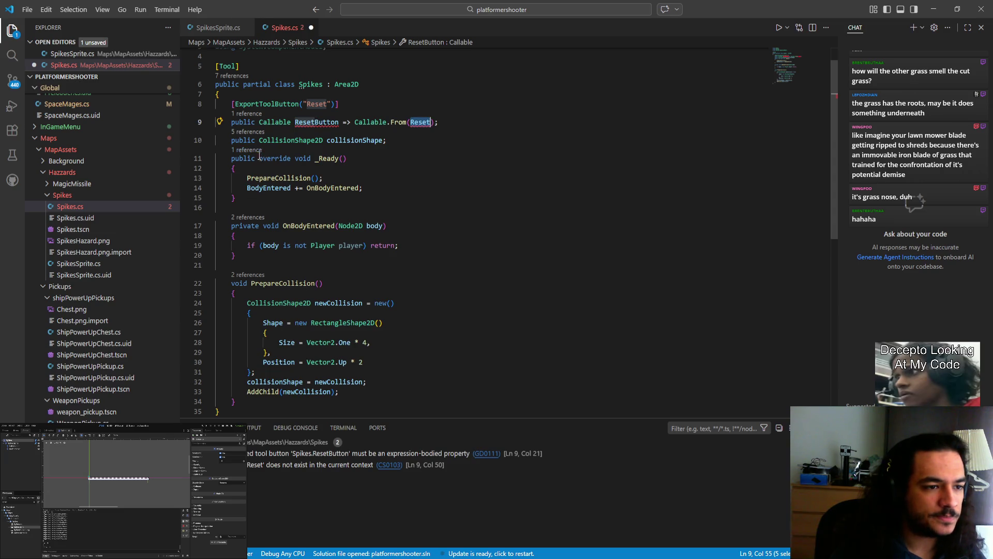
{"action": "left_click", "coordinate": [374, 201]}
Add an empty void Reset() method below the collisionShape field and save Spikes.cs
{"action": "left_click", "coordinate": [413, 141]}
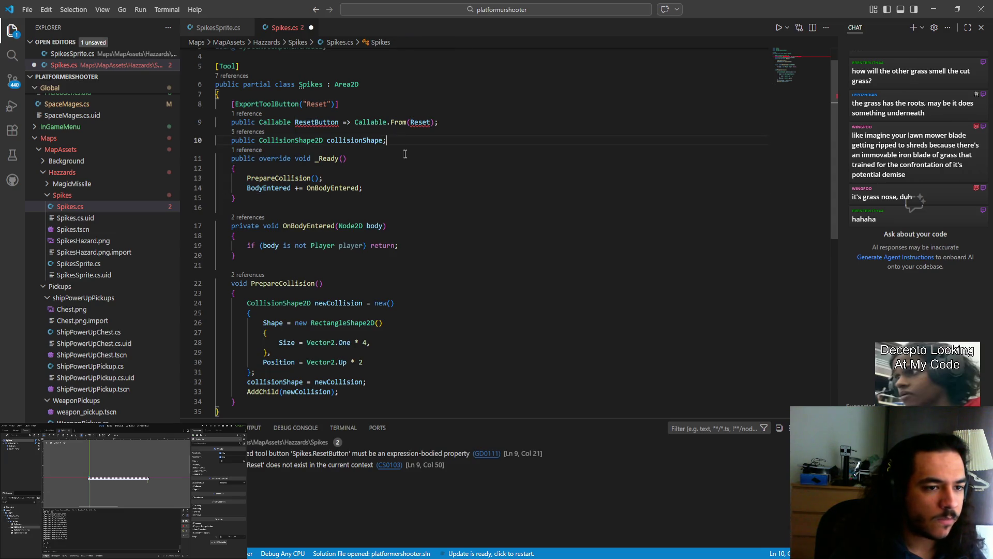
{"action": "key", "text": "Return"}
{"action": "key", "text": "Return"}
{"action": "key", "text": "Return"}
{"action": "key", "text": "Up"}
{"action": "type", "text": "BodyExitedEventHandler"}
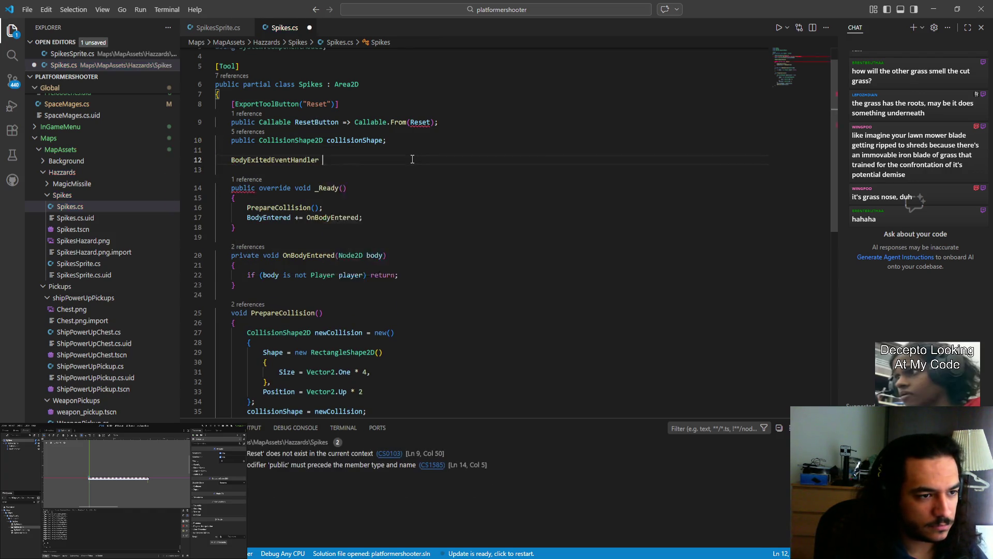
{"action": "key", "text": "shift+Home"}
{"action": "type", "text": "Void"}
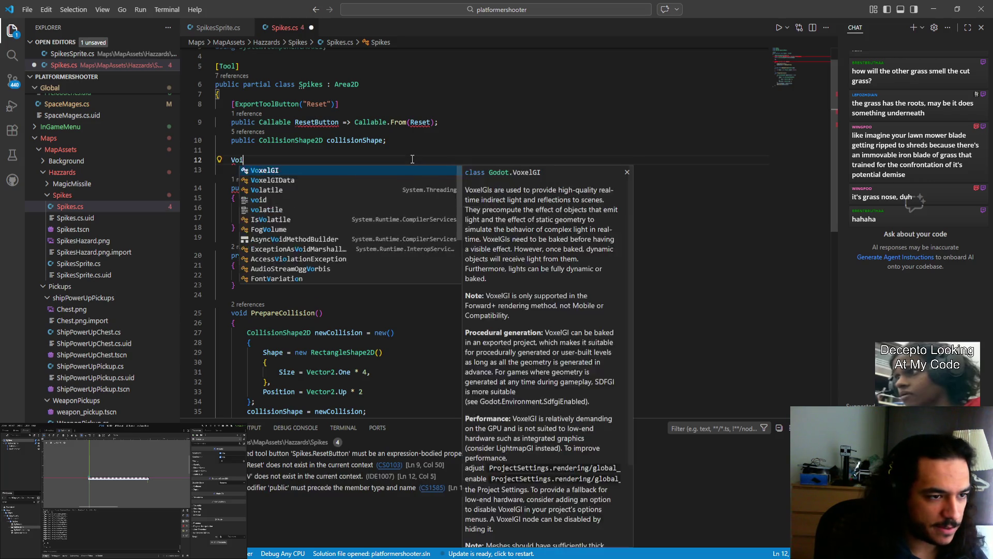
{"action": "key", "text": "BackSpace"}
{"action": "key", "text": "BackSpace"}
{"action": "key", "text": "BackSpace"}
{"action": "type", "text": "isualShaderNodeWorldPositionFromDepth"}
{"action": "key", "text": "ctrl+BackSpace"}
{"action": "type", "text": "void Reset"}
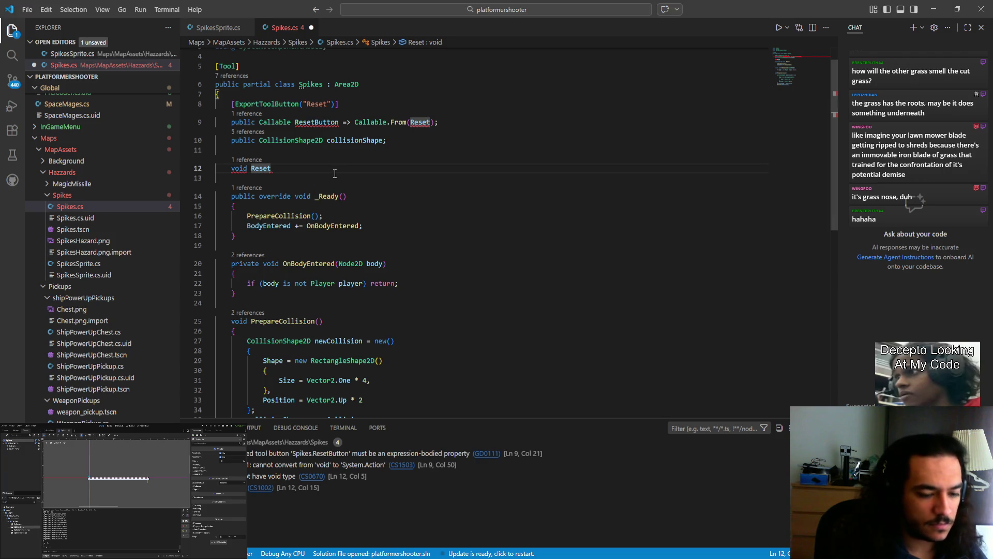
{"action": "type", "text": "("}
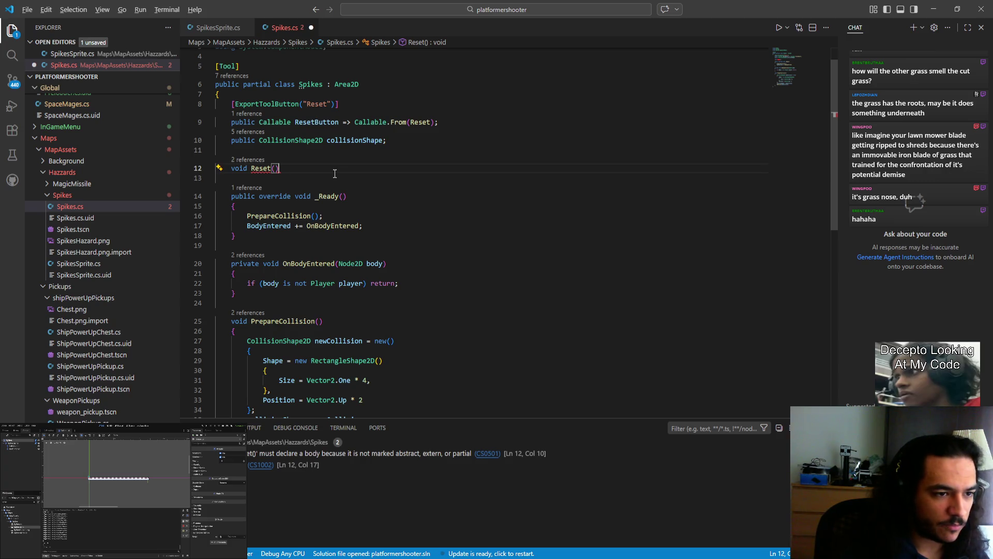
{"action": "type", "text": "{"}
{"action": "key", "text": "Return"}
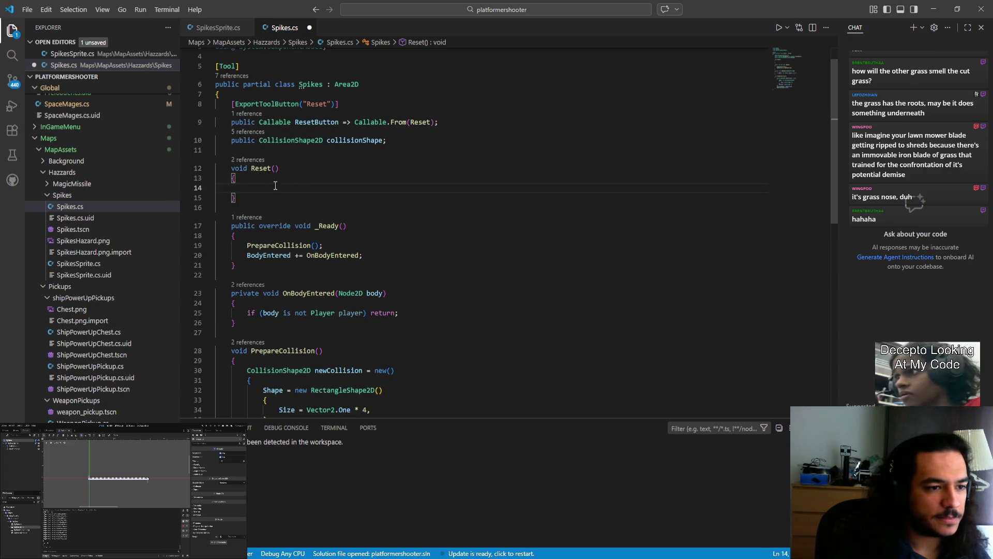
{"action": "key", "text": "ctrl+s"}
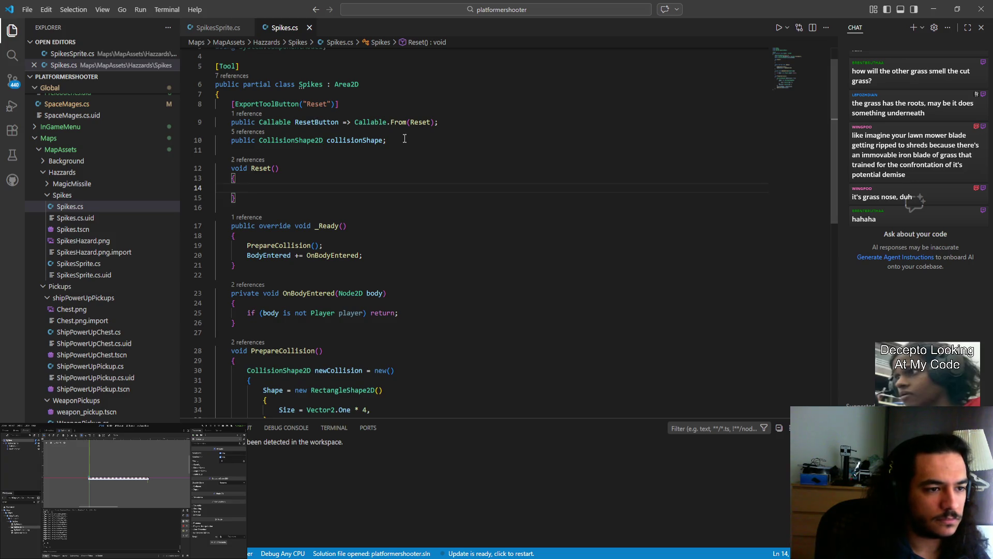
Discard a trial GetChild(0) line and begin an [Export] field below the Reset tool-button attribute
{"action": "type", "text": "GetChi"}
{"action": "key", "text": "Tab"}
{"action": "type", "text": "(0"}
{"action": "type", "text": ").;"}
{"action": "key", "text": "Left"}
{"action": "type", "text": "."}
{"action": "key", "text": "BackSpace"}
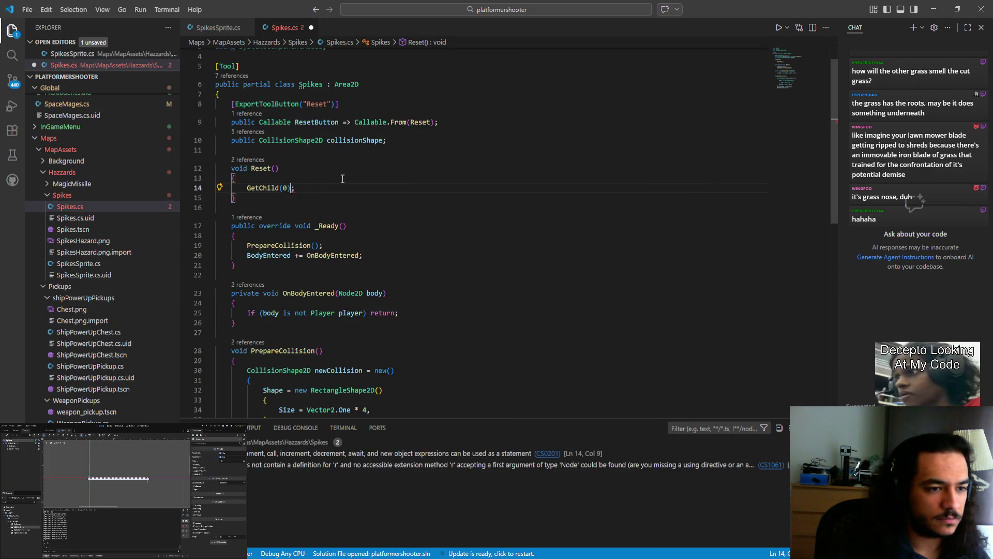
{"action": "key", "text": "shift+Left"}
{"action": "key", "text": "shift+Left"}
{"action": "key", "text": "shift+Home"}
{"action": "key", "text": "BackSpace"}
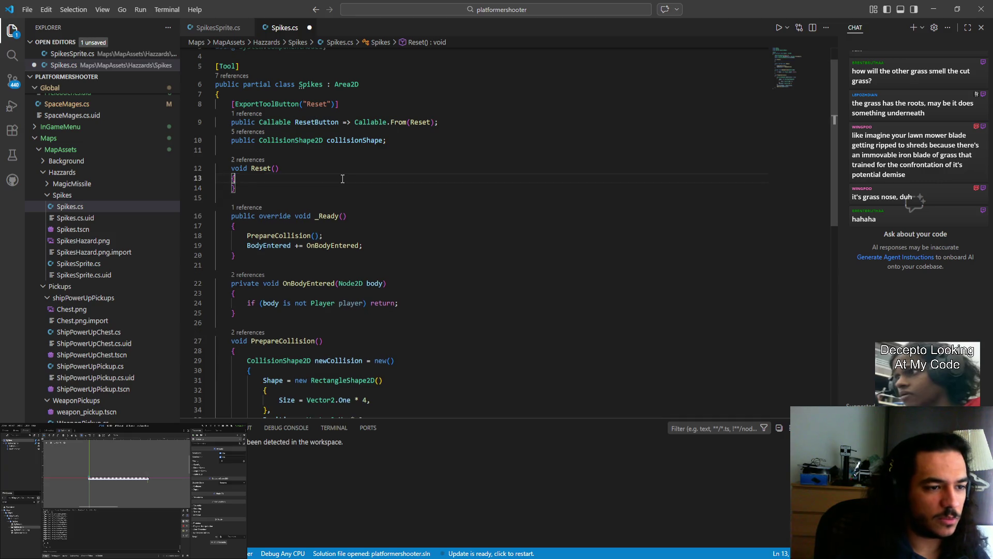
{"action": "left_click", "coordinate": [398, 106]}
{"action": "key", "text": "Return"}
{"action": "type", "text": "["}
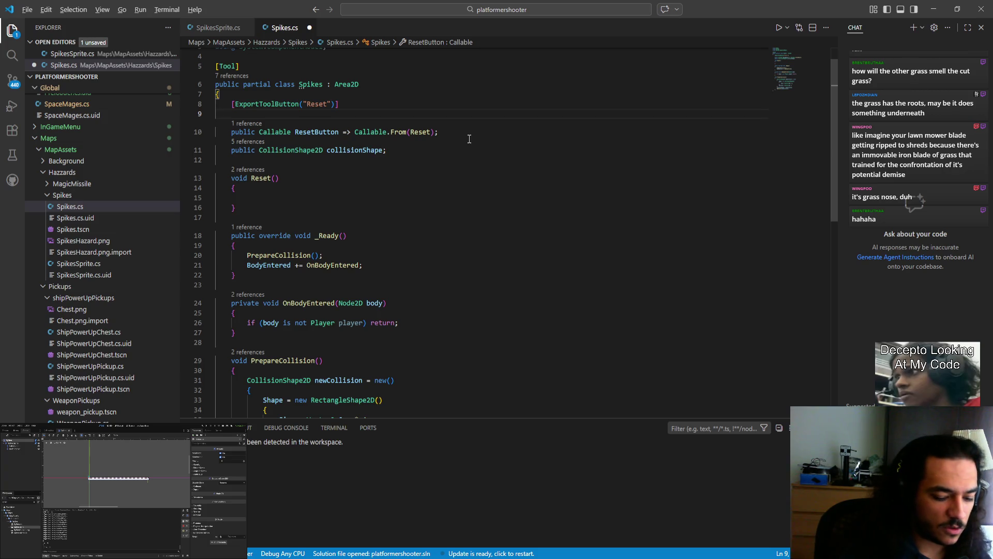
{"action": "type", "text": "Export"}
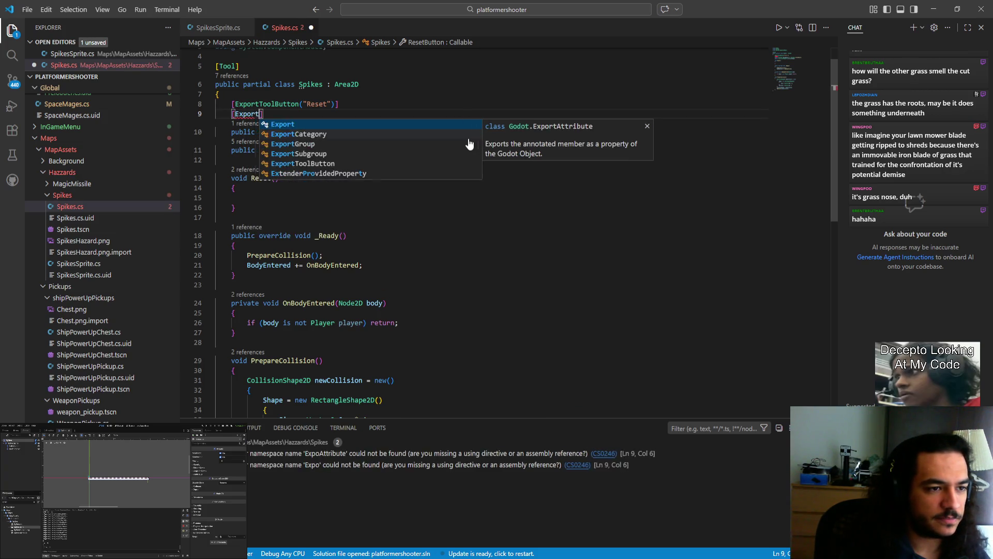
{"action": "type", "text": "] "}
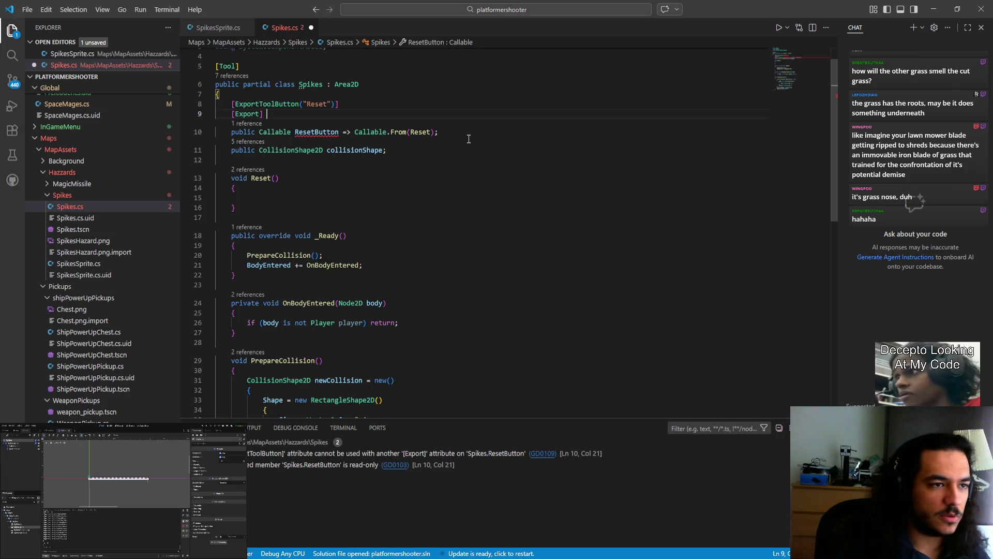
{"action": "type", "text": "si"}
Complete the field declaration as [Export] SpikesSprite spriteHandler
{"action": "key", "text": "BackSpace"}
{"action": "type", "text": "pikes"}
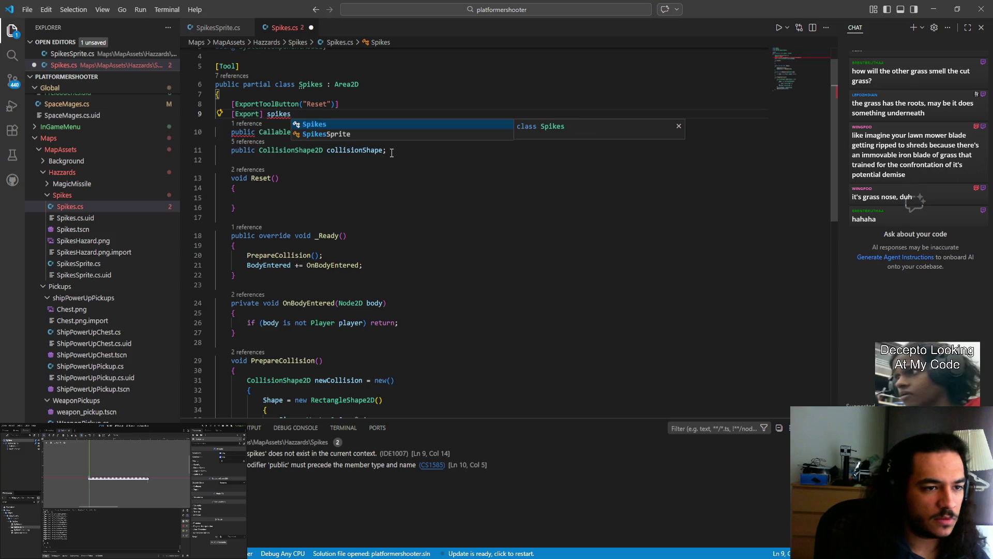
{"action": "key", "text": "Down"}
{"action": "key", "text": "Tab"}
{"action": "type", "text": "pr"}
{"action": "key", "text": "BackSpace"}
{"action": "key", "text": "BackSpace"}
{"action": "type", "text": "spriteHandler"}
Paste spriteHandler into the Reset() body and start typing .reser after it
{"action": "double_click", "coordinate": [347, 119]}
{"action": "key", "text": "ctrl+c"}
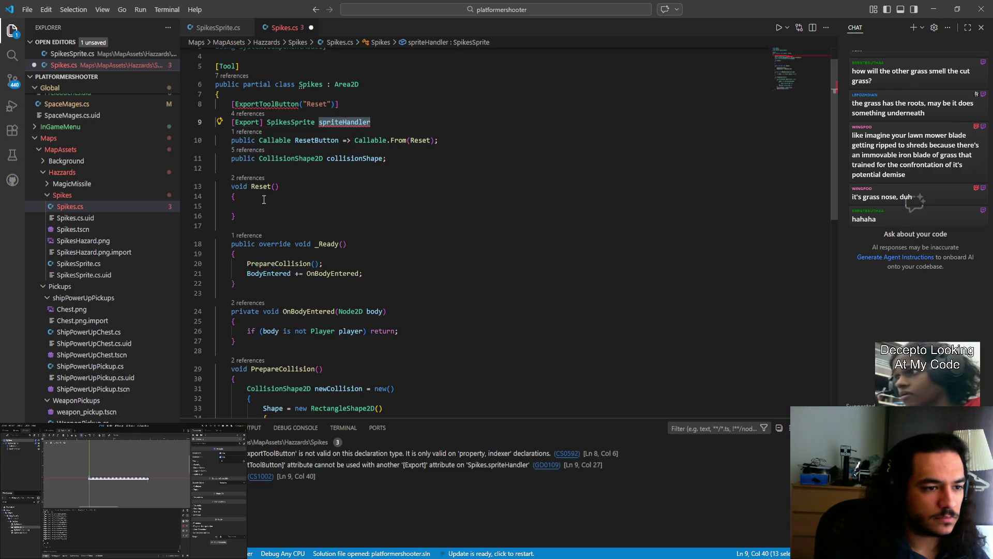
{"action": "left_click", "coordinate": [263, 200]}
{"action": "key", "text": "ctrl+v"}
{"action": "type", "text": ".reser"}
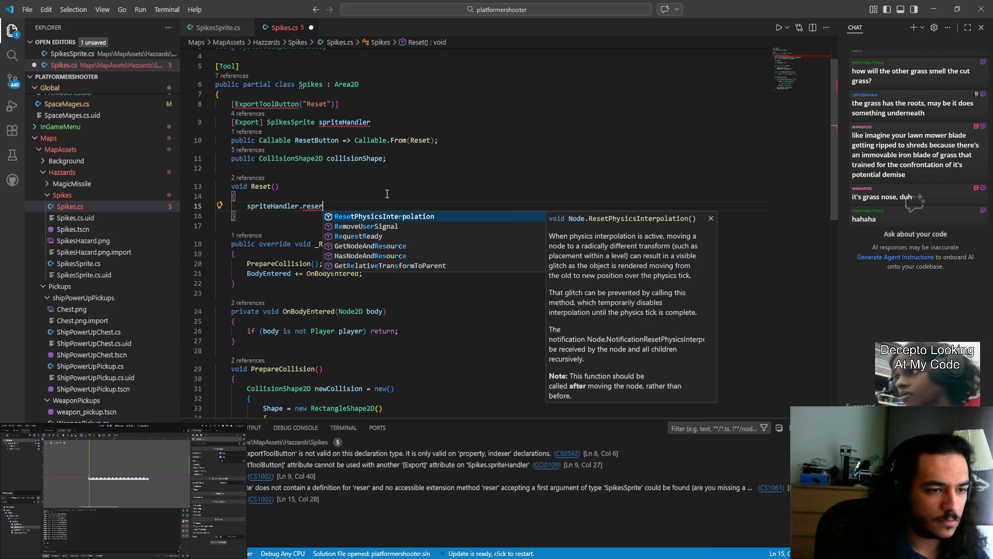
{"action": "left_click", "coordinate": [300, 122], "text": "ctrl"}
Make the ResetSize method public in SpikesSprite.cs and save it
{"action": "scroll", "coordinate": [282, 200], "scroll_direction": "down", "scroll_amount": 5}
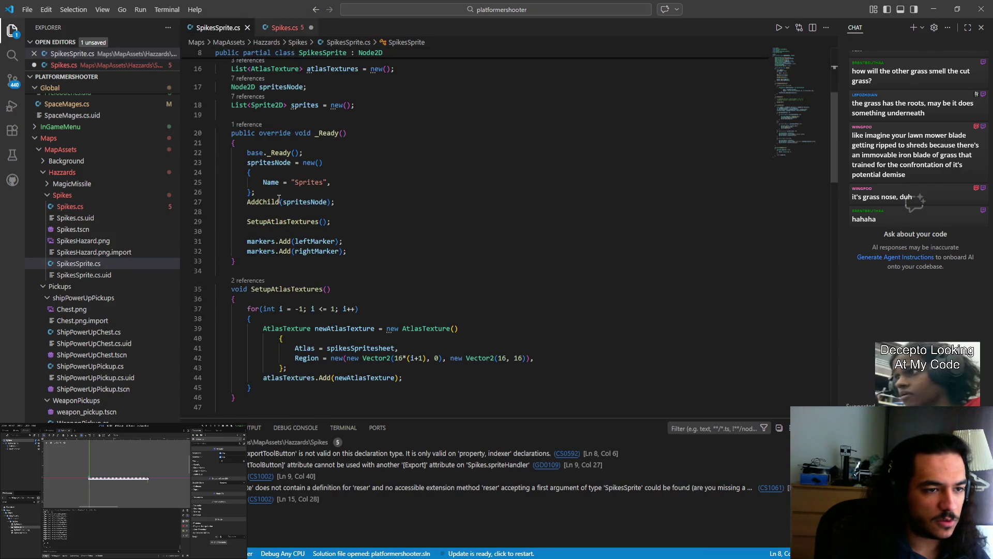
{"action": "scroll", "coordinate": [291, 224], "scroll_direction": "up", "scroll_amount": 4}
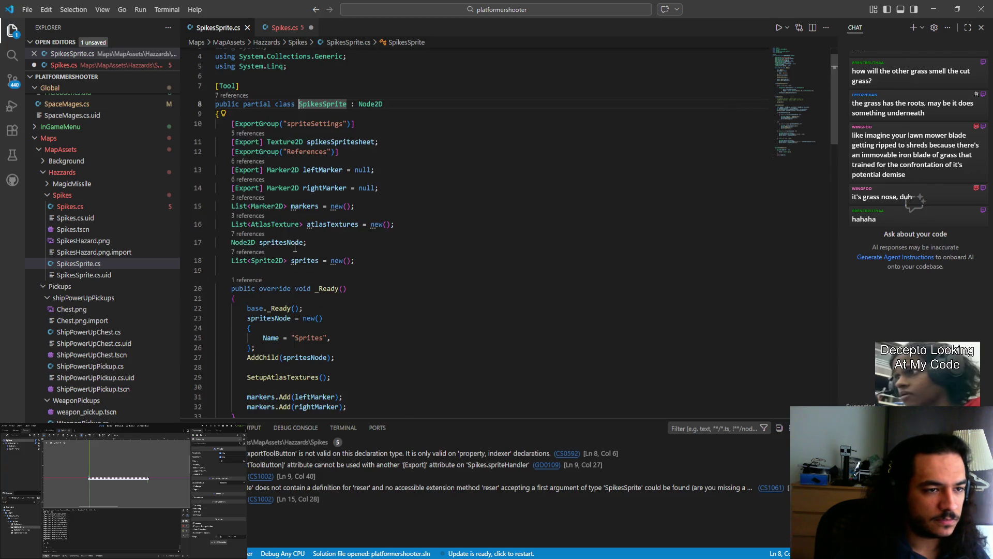
{"action": "scroll", "coordinate": [333, 214], "scroll_direction": "down", "scroll_amount": 10}
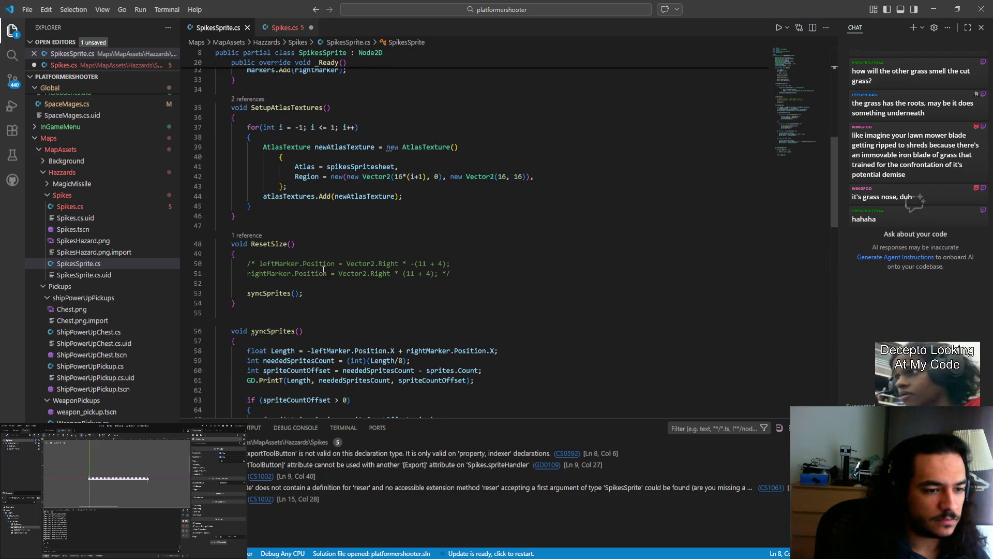
{"action": "left_click", "coordinate": [232, 246]}
{"action": "type", "text": "pui"}
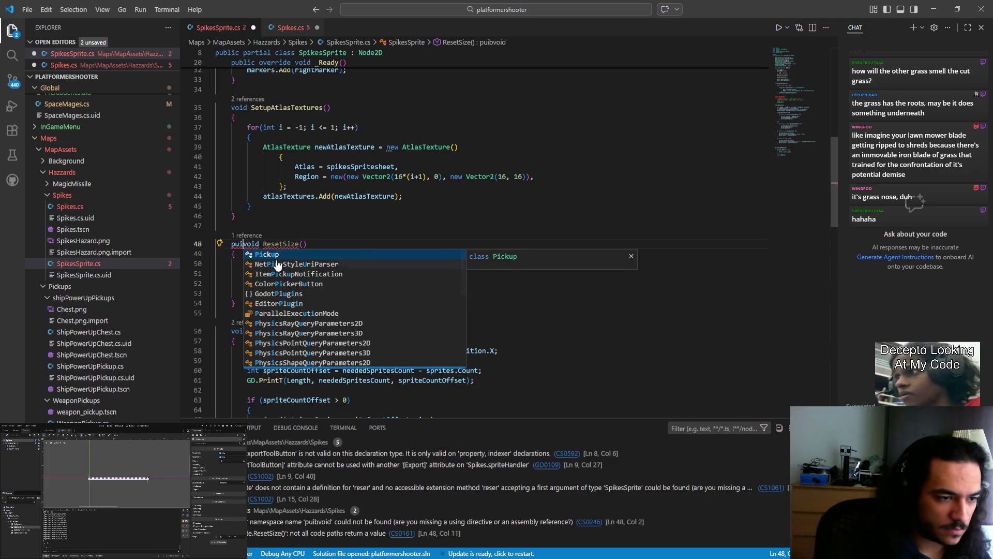
{"action": "key", "text": "BackSpace"}
{"action": "type", "text": "blic"}
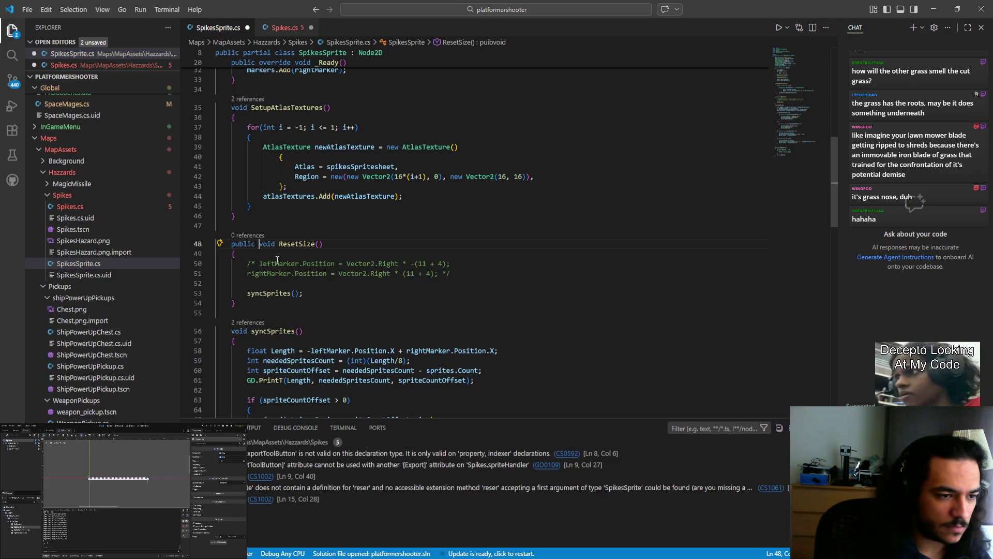
{"action": "key", "text": "ctrl+s"}
Complete the call in Reset() to spriteHandler.ResetSize(); and save Spikes.cs
{"action": "left_click", "coordinate": [285, 27]}
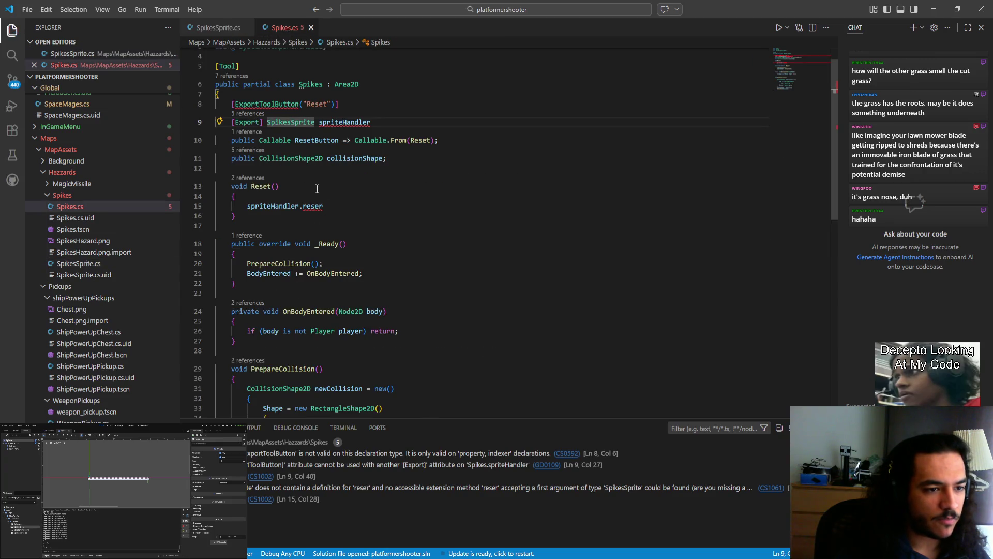
{"action": "left_click", "coordinate": [323, 206]}
{"action": "key", "text": "BackSpace"}
{"action": "type", "text": "t"}
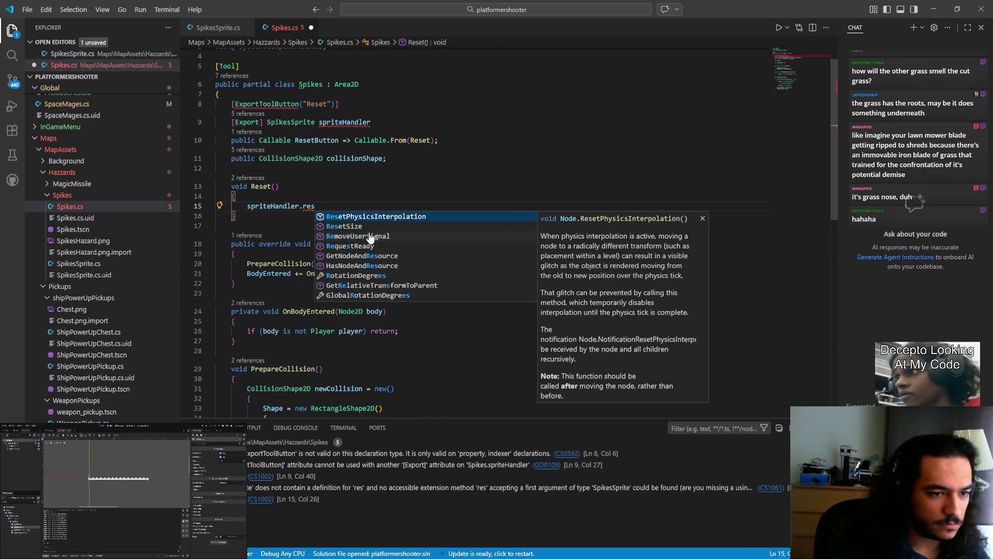
{"action": "key", "text": "Down"}
{"action": "key", "text": "Tab"}
{"action": "type", "text": "();"}
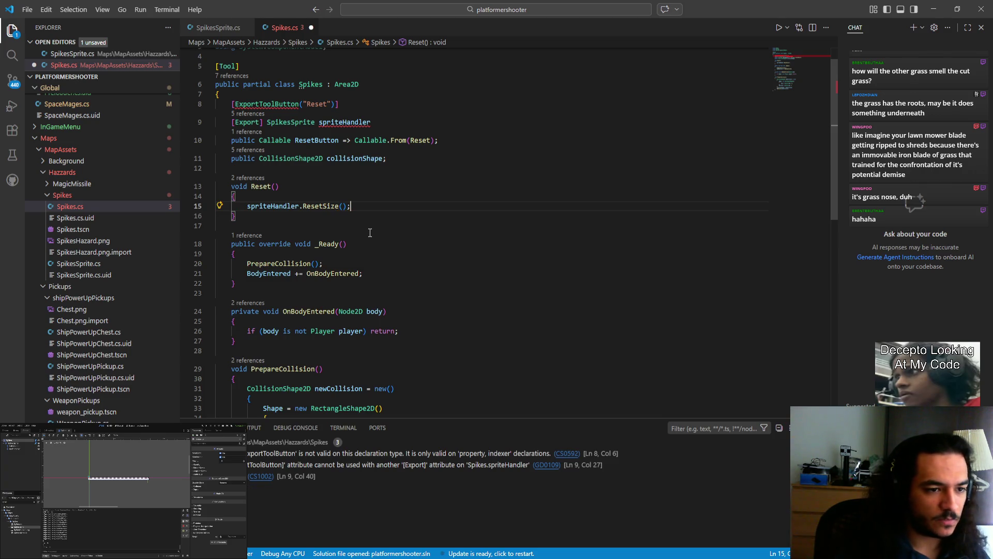
{"action": "key", "text": "ctrl+s"}
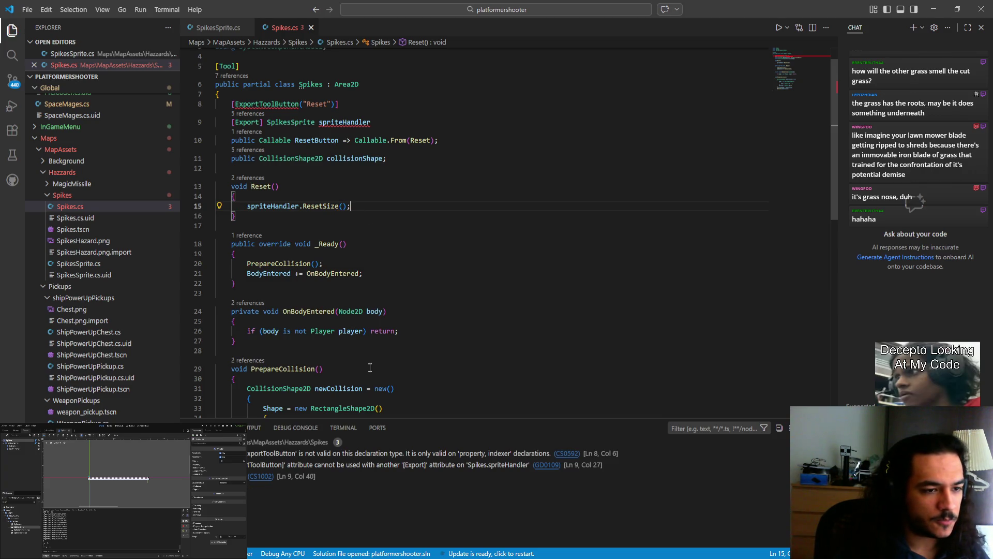
Add the missing semicolon to the spriteHandler field, move it below ResetButton, and save
{"action": "left_click", "coordinate": [381, 122]}
{"action": "type", "text": ";"}
{"action": "key", "text": "ctrl+s"}
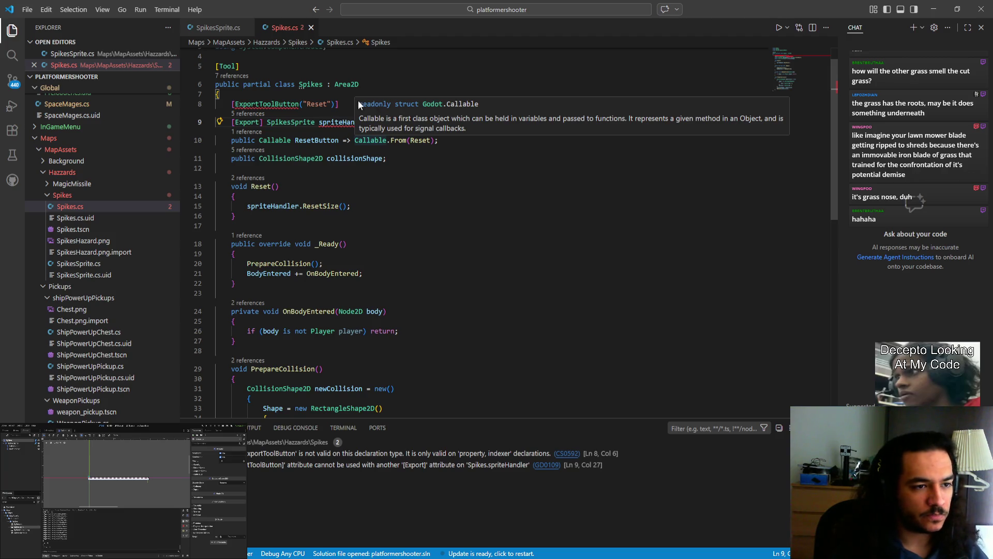
{"action": "key", "text": "alt+Down"}
{"action": "key", "text": "ctrl+s"}
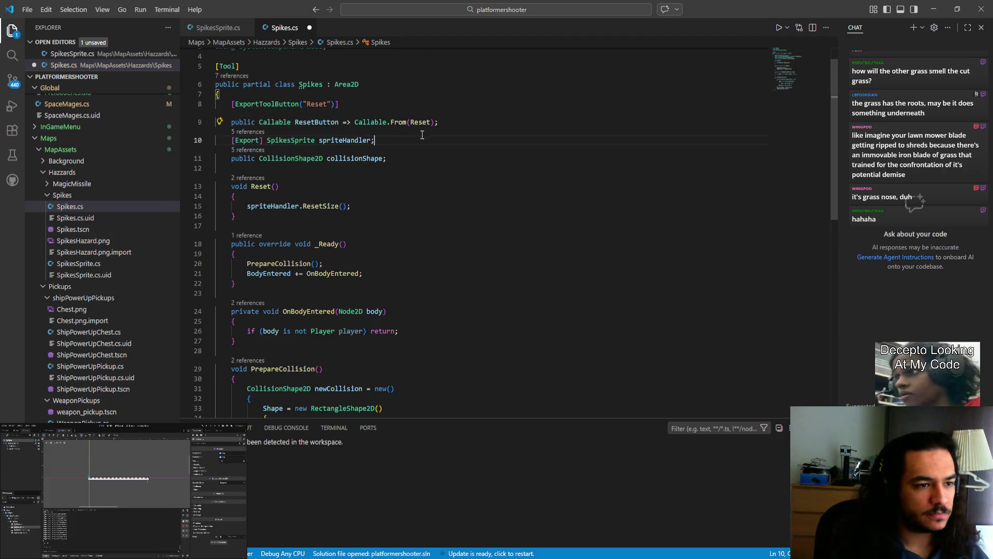
{"action": "key", "text": "alt+Tab"}
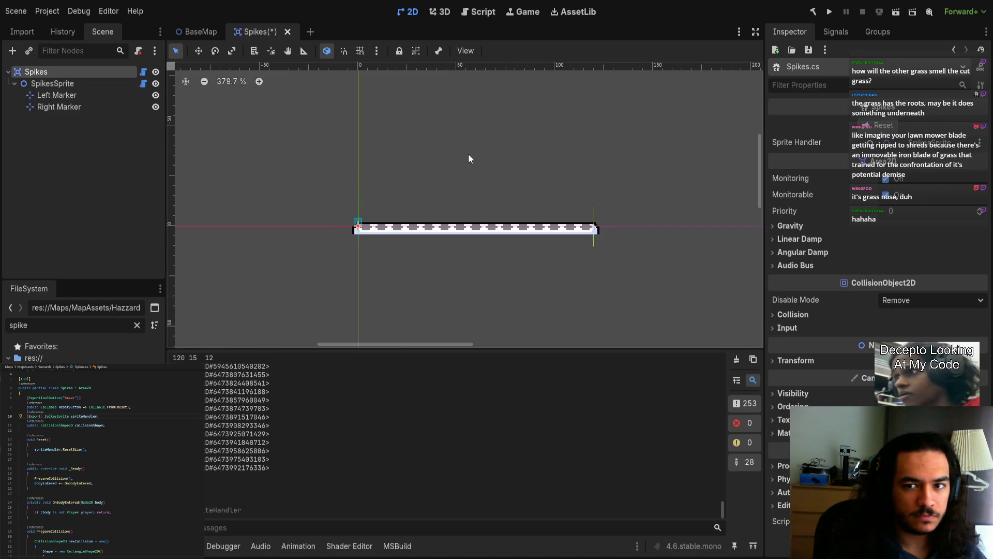
Drag Right Marker further right, run Reset on the Spikes node, and save the scene
{"action": "left_click", "coordinate": [81, 84]}
{"action": "left_click", "coordinate": [80, 76]}
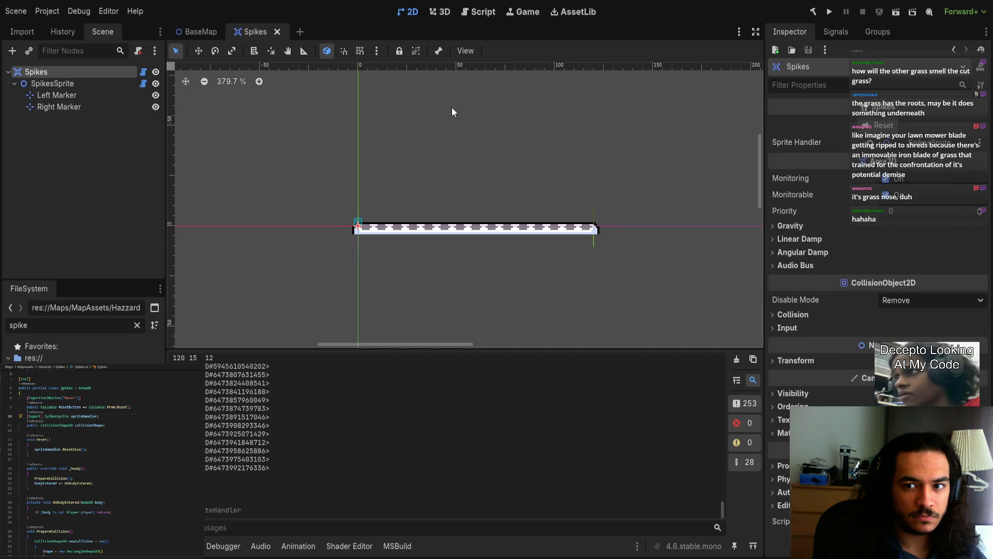
{"action": "left_click", "coordinate": [611, 230]}
{"action": "left_click_drag", "start_coordinate": [612, 231], "coordinate": [697, 233]}
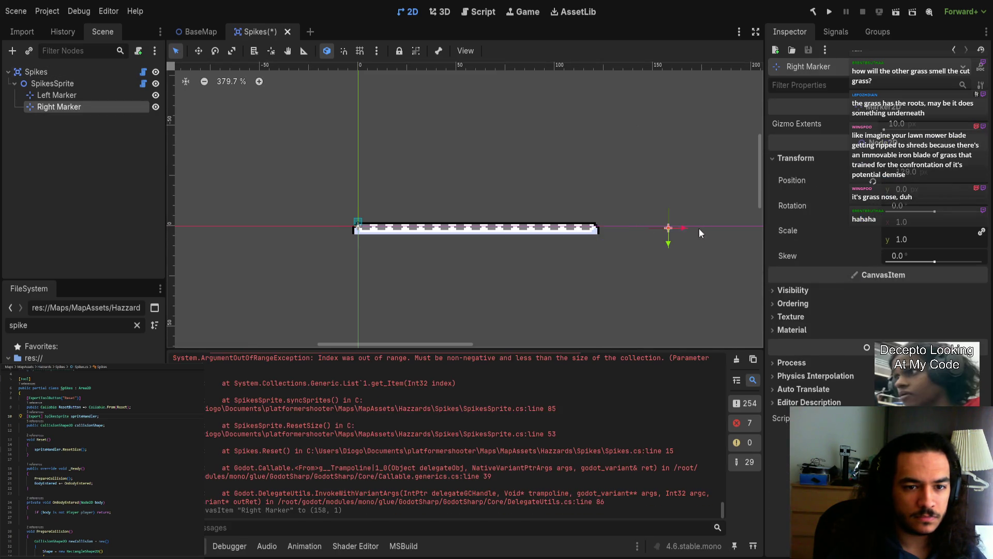
{"action": "left_click", "coordinate": [95, 73]}
{"action": "left_click", "coordinate": [900, 125]}
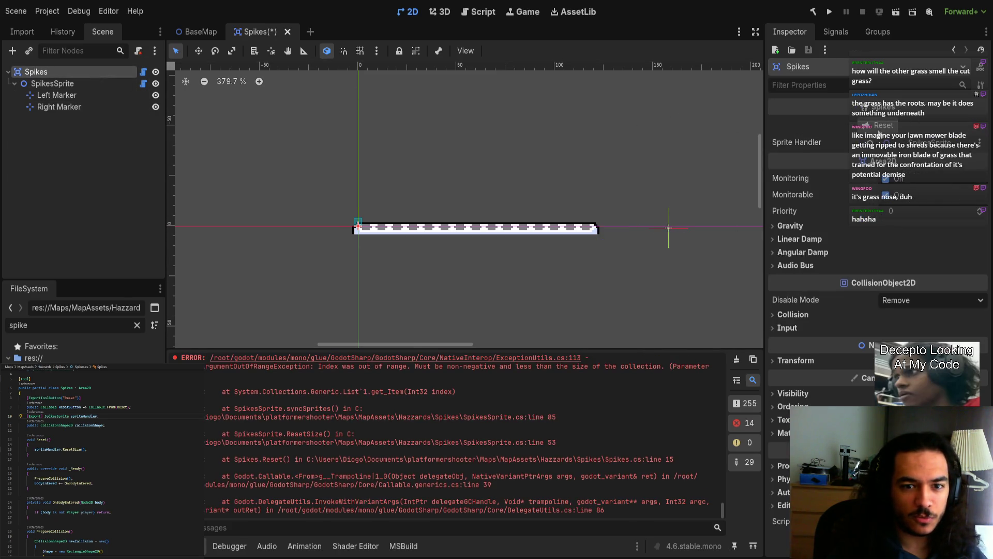
{"action": "key", "text": "ctrl+s"}
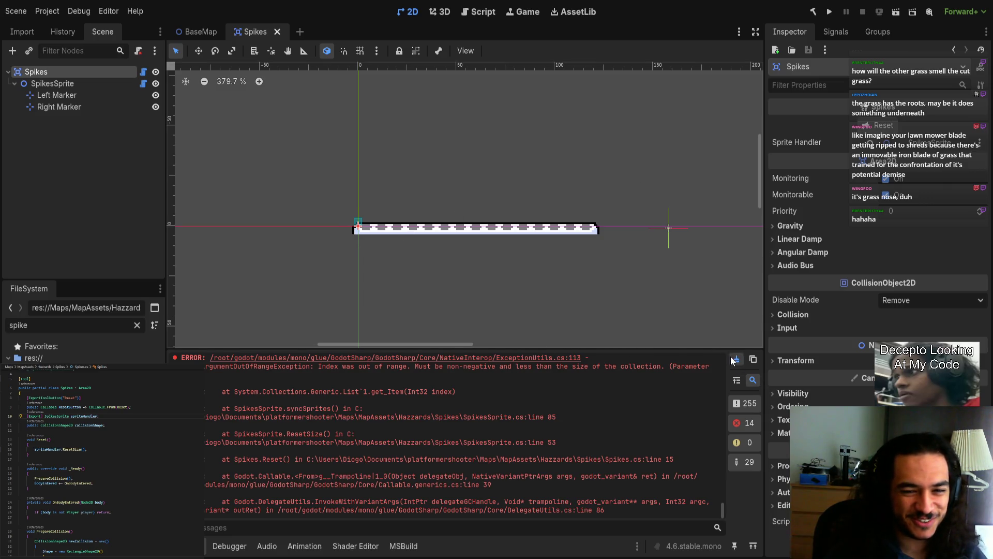
Close and reopen the Spikes scene, pull Right Marker left, and run Reset
{"action": "left_click", "coordinate": [735, 359]}
{"action": "left_click", "coordinate": [277, 31]}
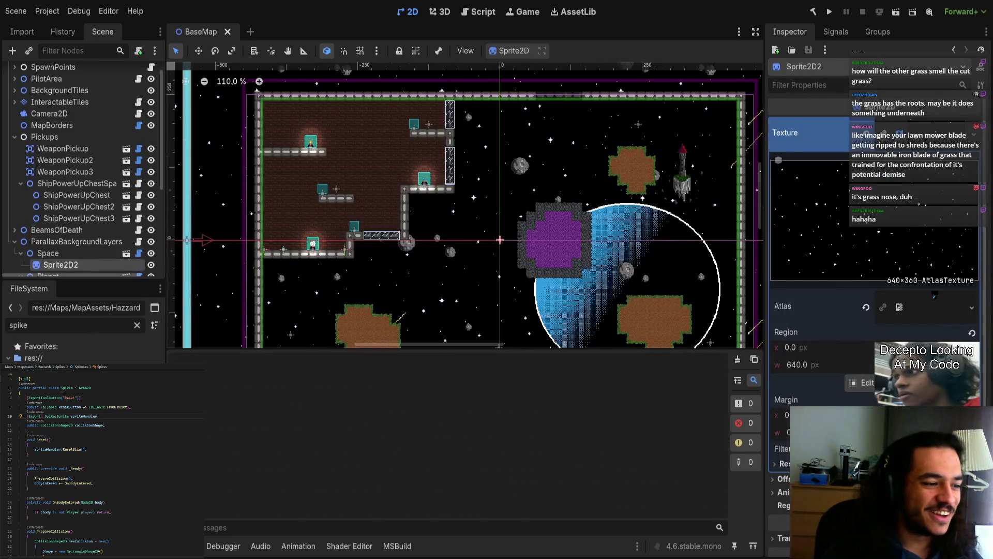
{"action": "key", "text": "ctrl+shift+t"}
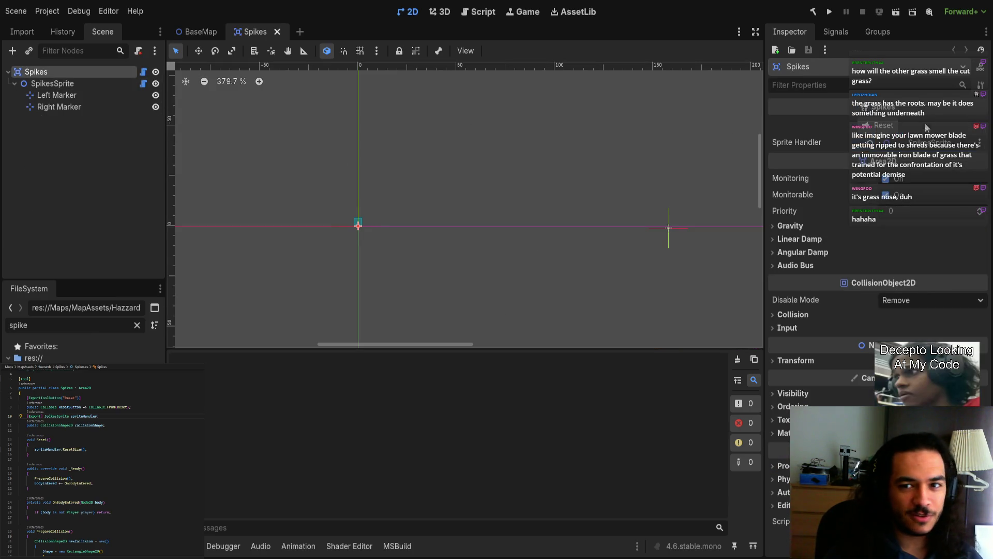
{"action": "left_click", "coordinate": [672, 229]}
{"action": "left_click_drag", "start_coordinate": [672, 228], "coordinate": [445, 228]}
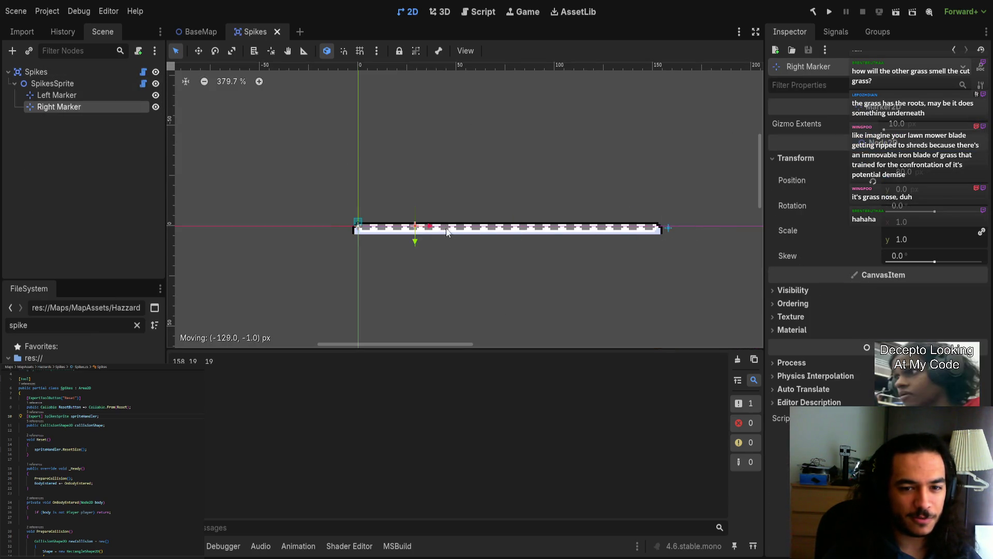
{"action": "left_click", "coordinate": [74, 71]}
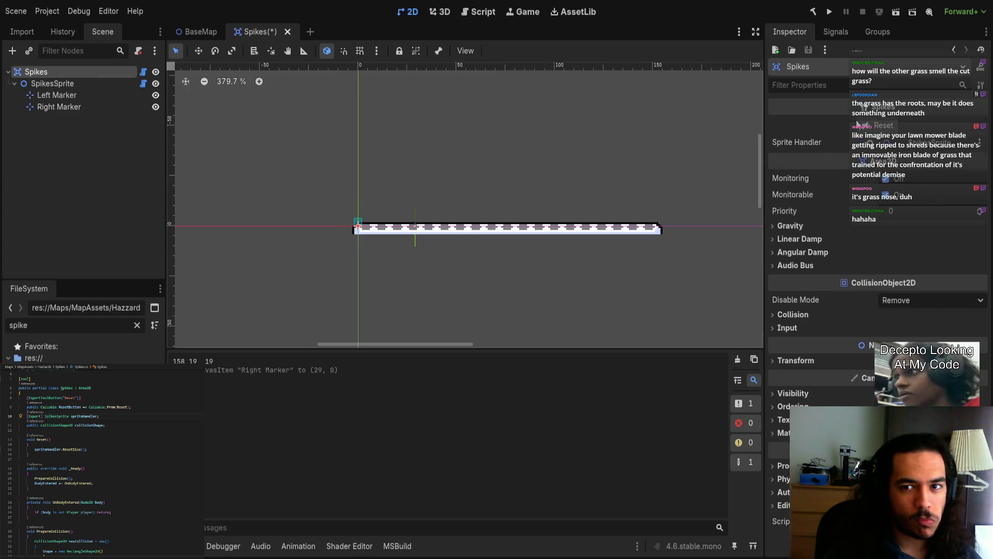
{"action": "left_click", "coordinate": [874, 126]}
Move Right Marker even closer to the left and run Reset again, triggering the out-of-range error
{"action": "left_click_drag", "start_coordinate": [432, 225], "coordinate": [391, 227]}
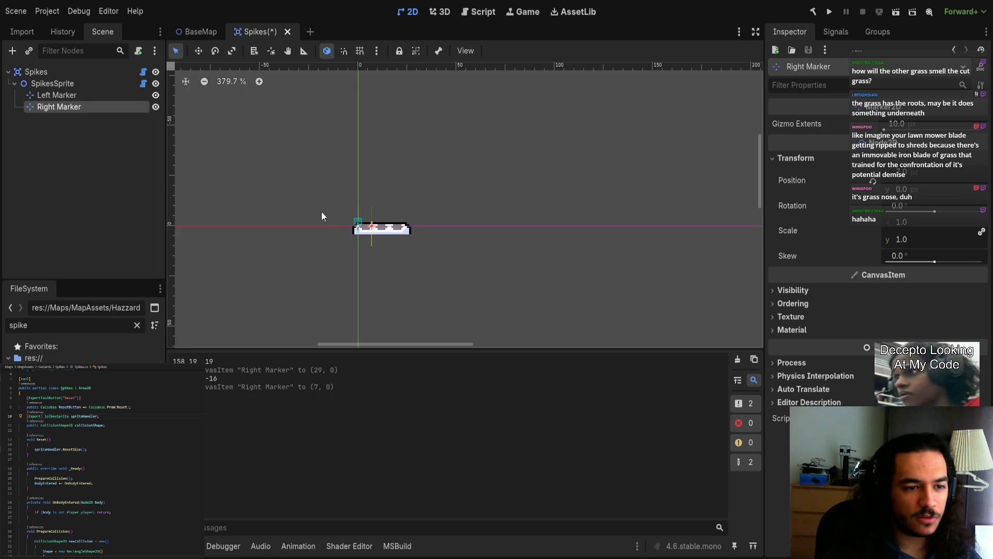
{"action": "left_click", "coordinate": [61, 75]}
{"action": "left_click", "coordinate": [876, 126]}
{"action": "scroll", "coordinate": [331, 224], "scroll_direction": "up", "scroll_amount": 5}
{"action": "scroll", "coordinate": [418, 223], "scroll_direction": "up", "scroll_amount": 4}
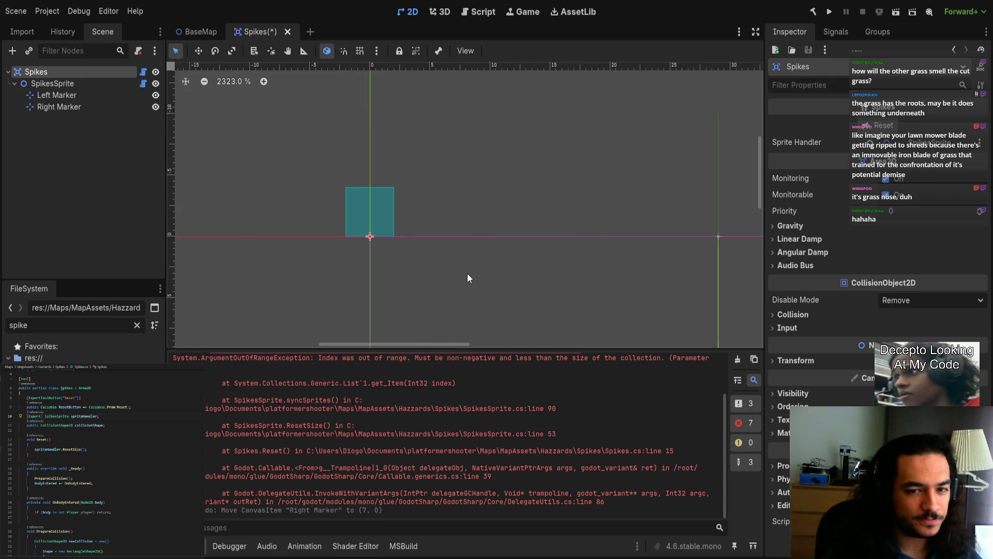
{"action": "scroll", "coordinate": [362, 251], "scroll_direction": "down", "scroll_amount": 8}
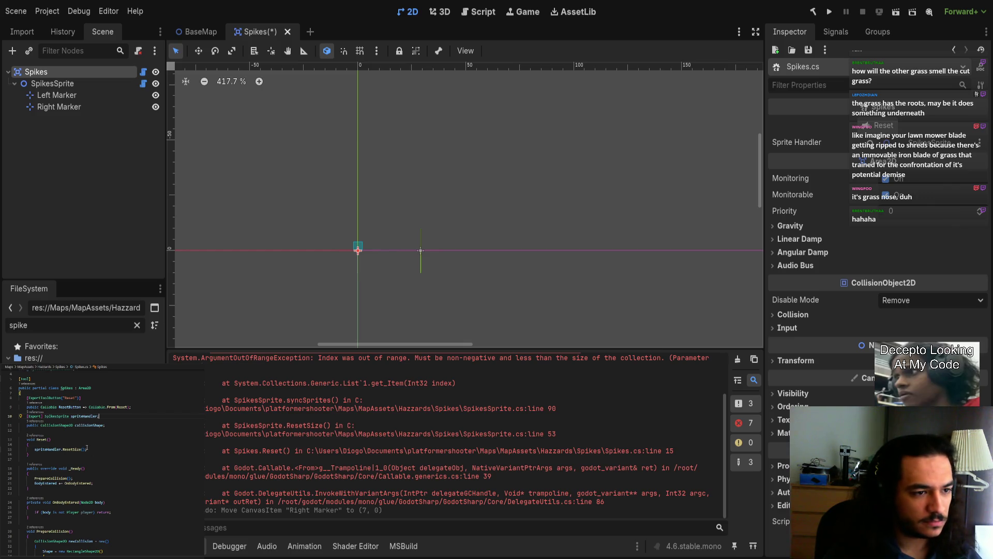
{"action": "left_click", "coordinate": [78, 449], "text": "ctrl"}
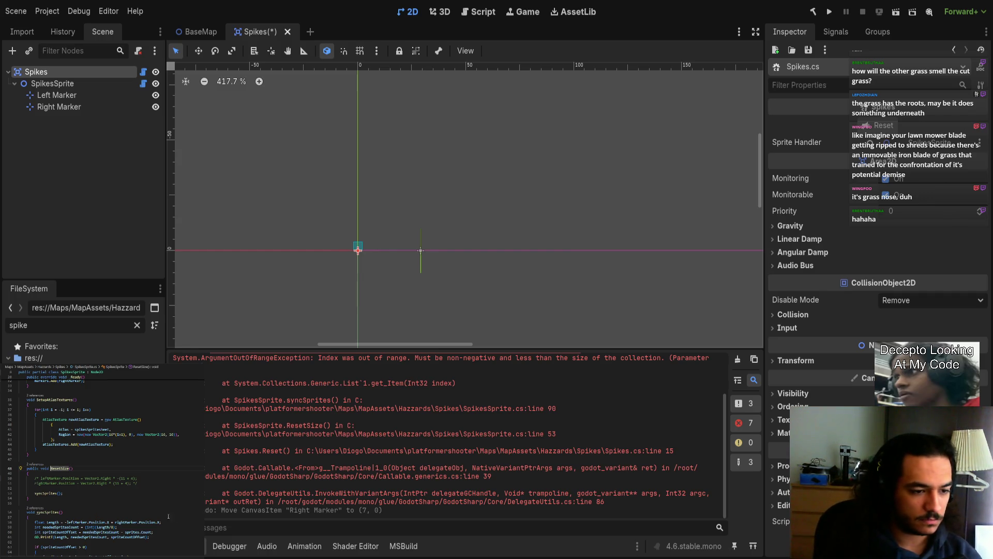
Read the ResetSize method in SpikesSprite.cs and its call to syncSprites()
{"action": "left_click", "coordinate": [112, 524]}
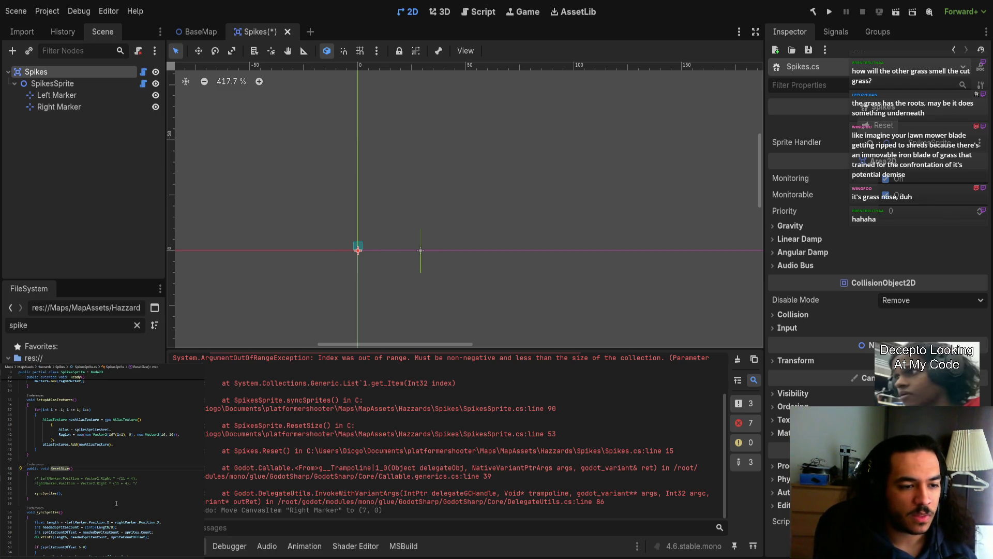
{"action": "left_click", "coordinate": [77, 488]}
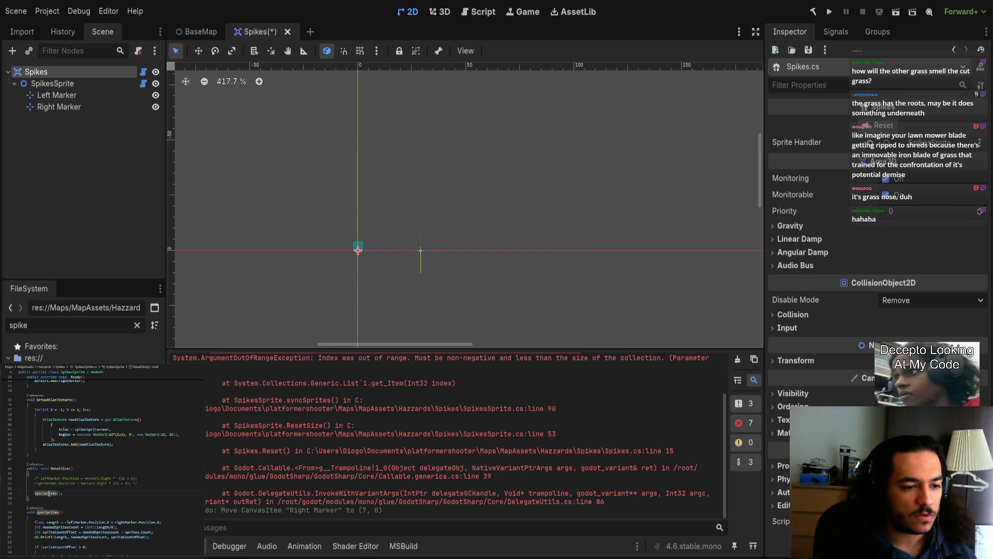
In ResetSize, open an if block testing leftMarker.Position.X + rightMarker.Position.X < 16
{"action": "left_click_drag", "start_coordinate": [34, 478], "coordinate": [145, 483]}
{"action": "left_click", "coordinate": [145, 483]}
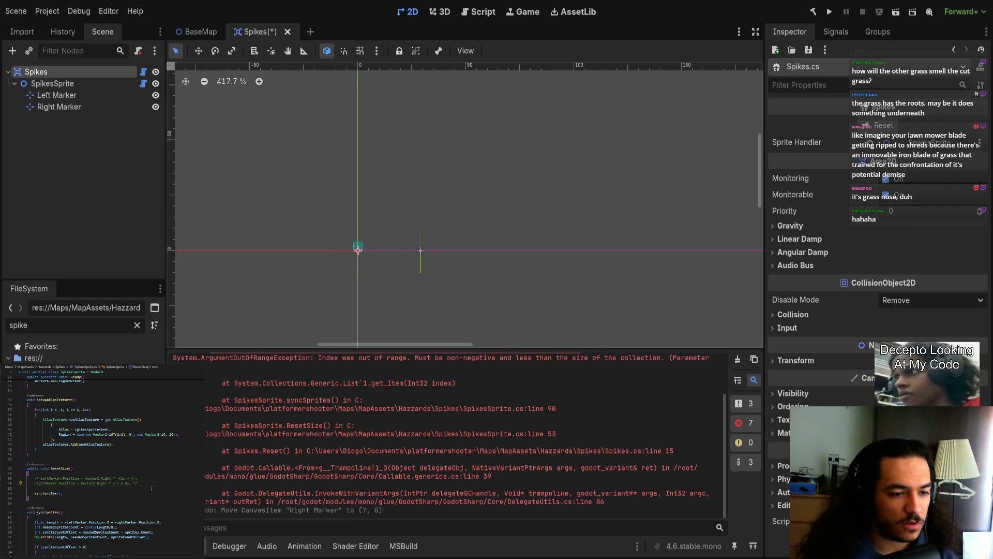
{"action": "key", "text": "Return"}
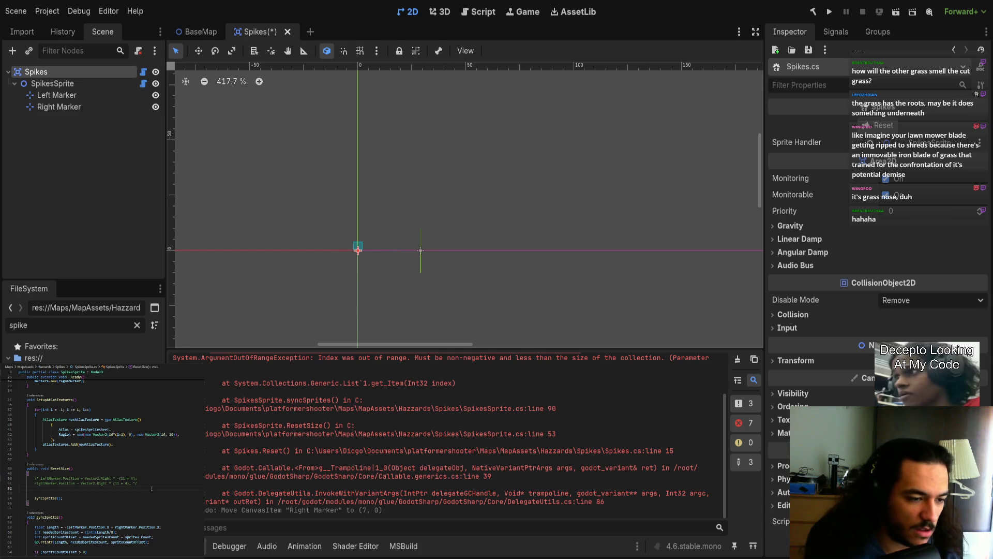
{"action": "type", "text": "if ("}
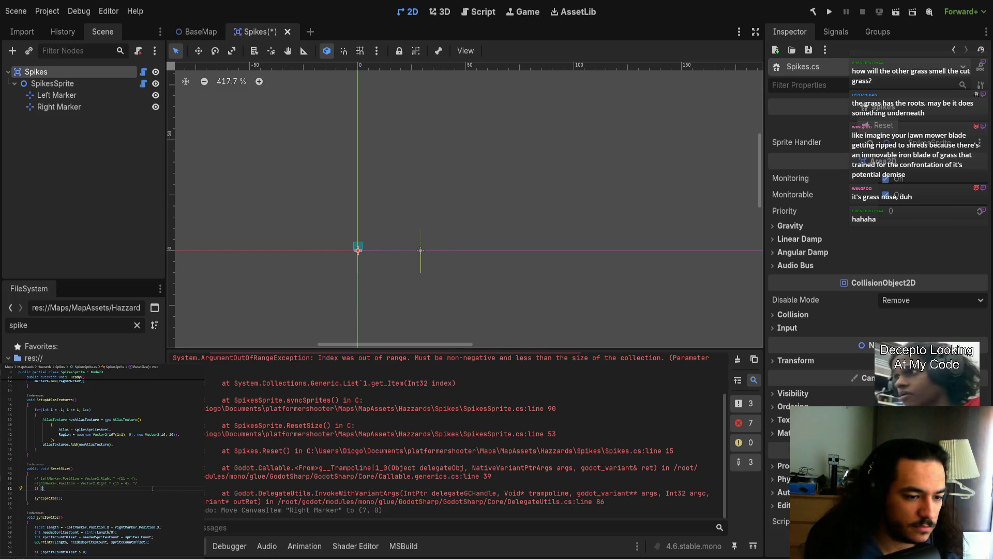
{"action": "left_click_drag", "start_coordinate": [65, 527], "coordinate": [159, 527]}
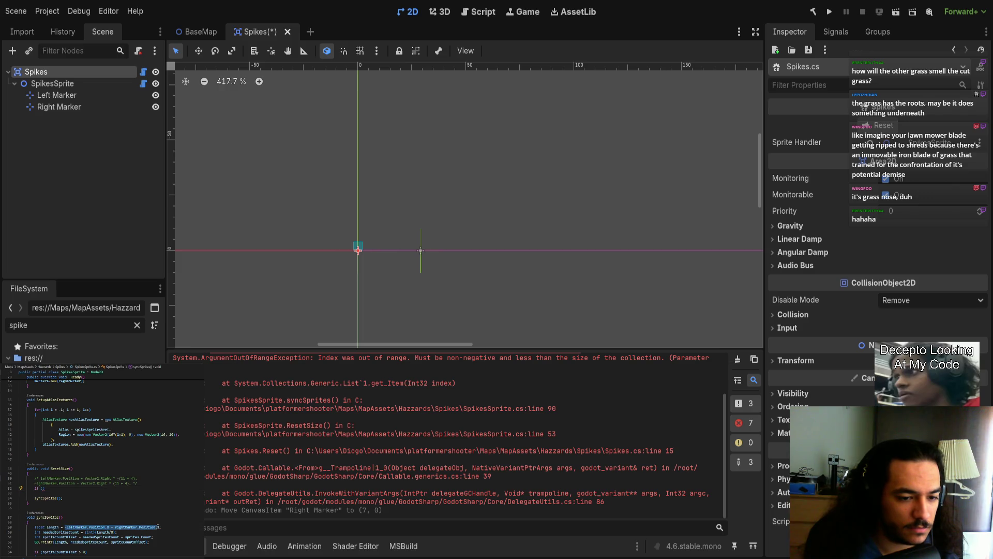
{"action": "key", "text": "ctrl+c"}
{"action": "left_click", "coordinate": [44, 488]}
{"action": "key", "text": "ctrl+v"}
{"action": "type", "text": "< "}
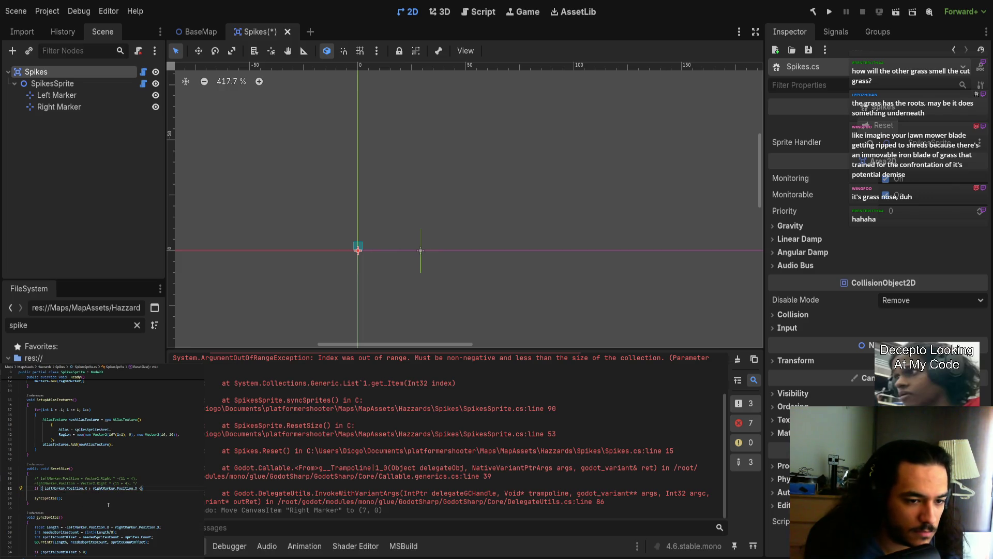
{"action": "type", "text": "16"}
{"action": "key", "text": "BackSpace"}
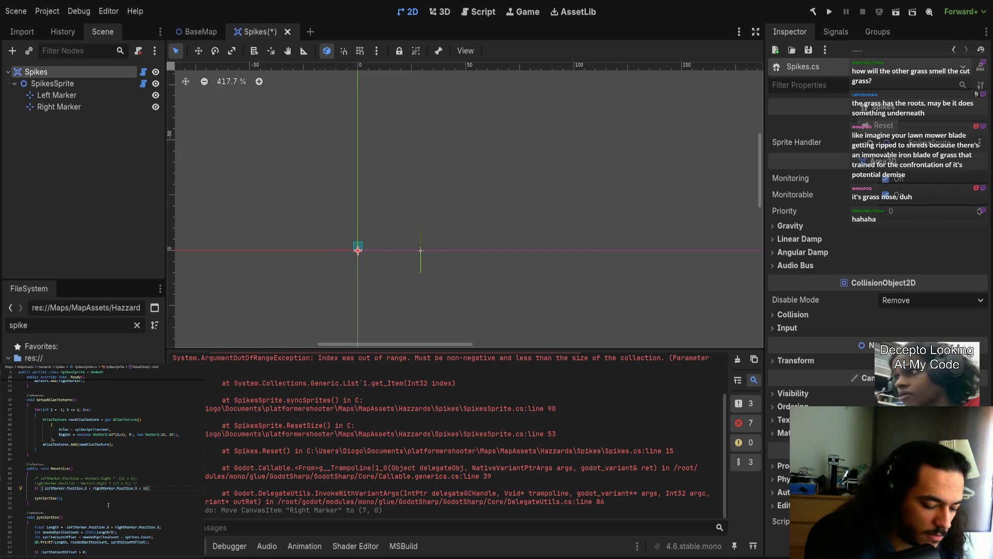
{"action": "key", "text": "Return"}
{"action": "type", "text": "{"}
{"action": "key", "text": "Return"}
{"action": "left_click_drag", "start_coordinate": [45, 488], "coordinate": [82, 488]}
Inside the if block, set leftMarker.Position to Vector2.Zero
{"action": "key", "text": "ctrl+c"}
{"action": "left_click", "coordinate": [73, 497]}
{"action": "key", "text": "ctrl+v"}
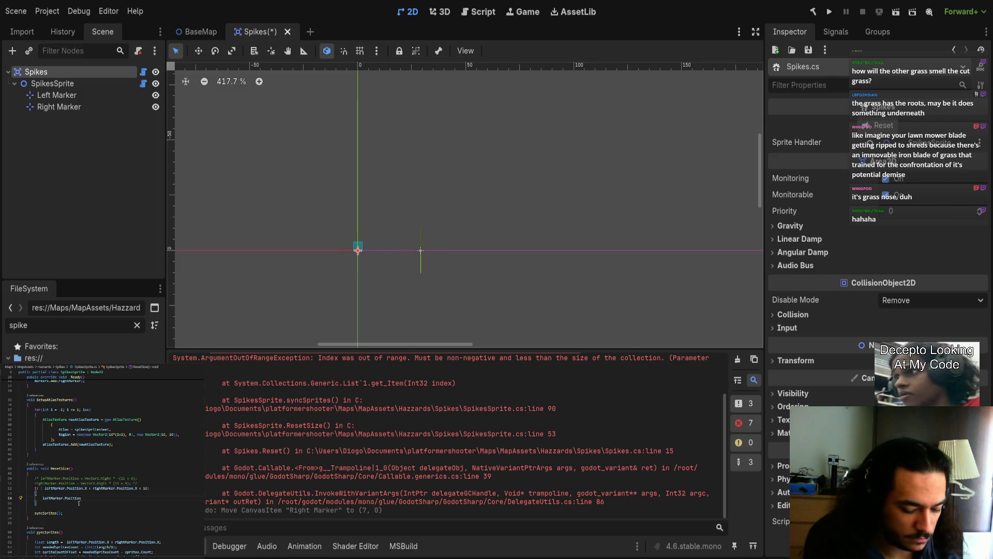
{"action": "key", "text": "BackSpace"}
{"action": "key", "text": "BackSpace"}
{"action": "key", "text": "BackSpace"}
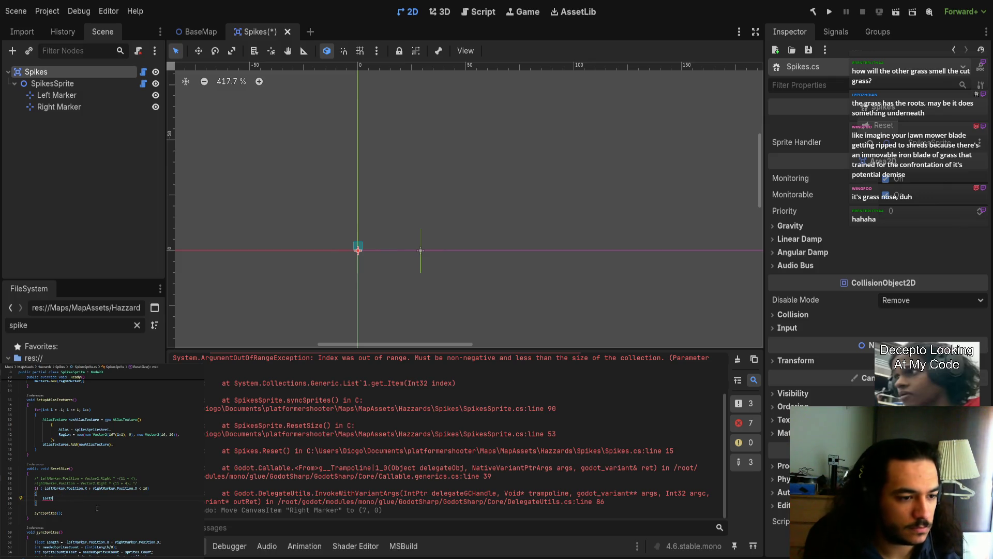
{"action": "left_click_drag", "start_coordinate": [45, 488], "coordinate": [84, 487]}
{"action": "double_click", "coordinate": [48, 498]}
{"action": "key", "text": "ctrl+v"}
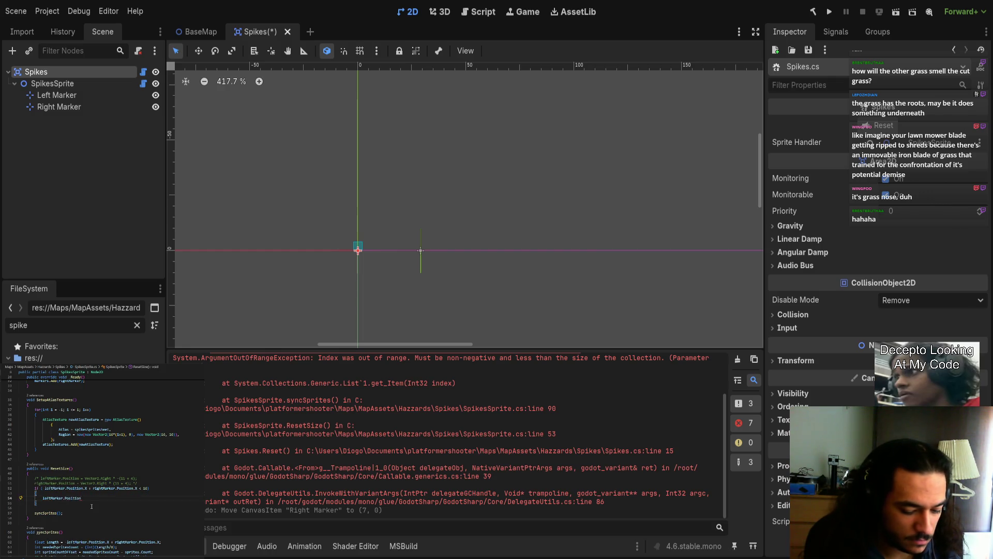
{"action": "type", "text": "Vector2.ze"}
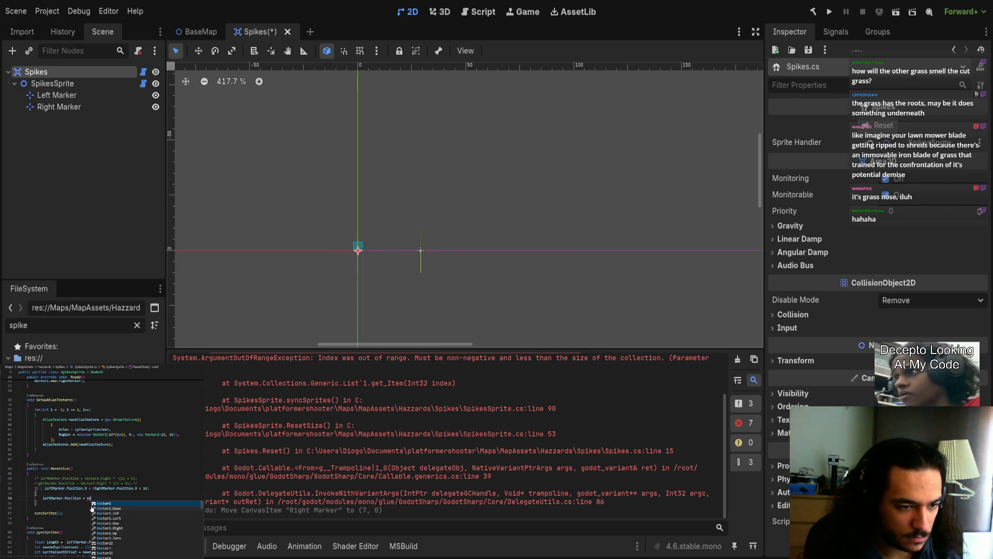
{"action": "key", "text": "Return"}
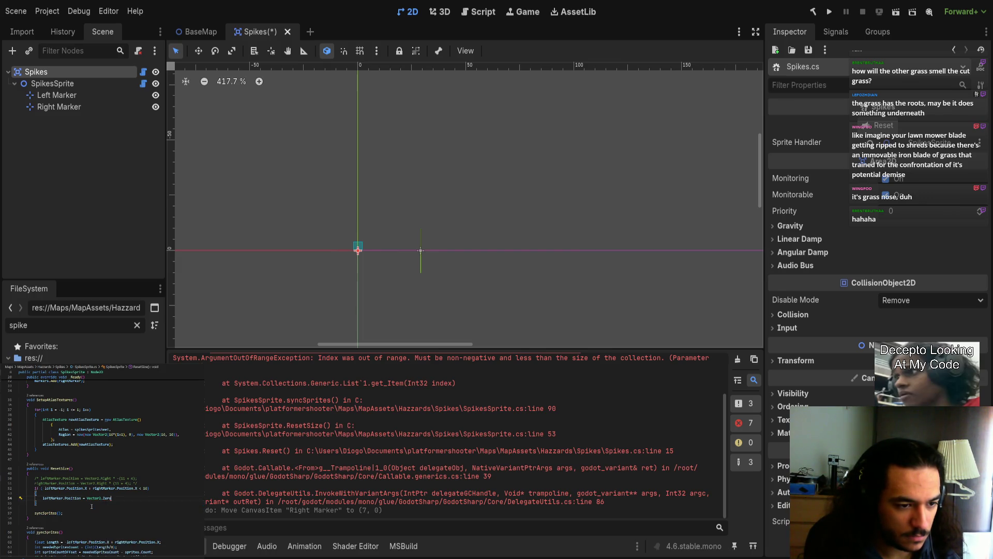
{"action": "key", "text": "Return"}
Set rightMarker.Position to Vector2.Right, and end the Vector2.Zero line with a semicolon
{"action": "key", "text": "shift+Right"}
{"action": "key", "text": "shift+Right"}
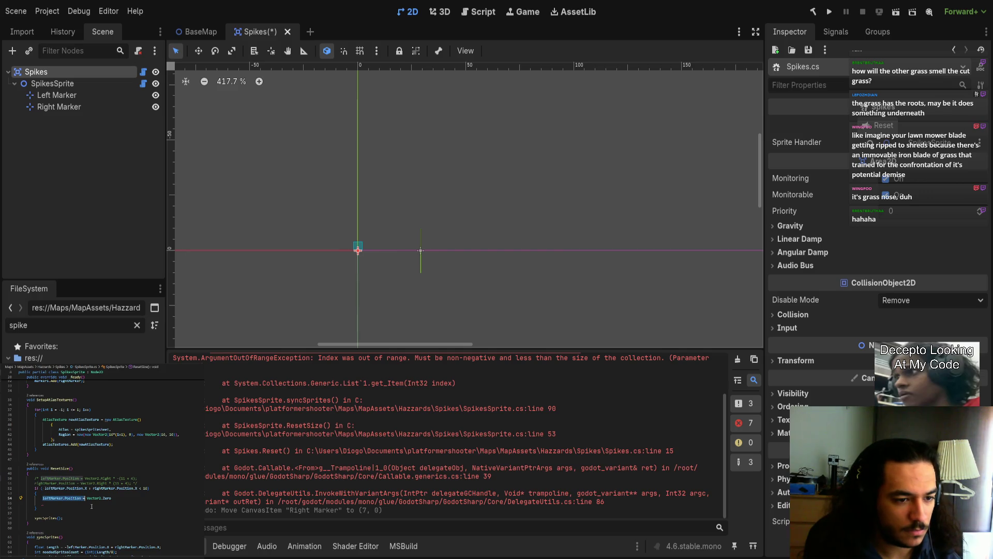
{"action": "left_click", "coordinate": [93, 504]}
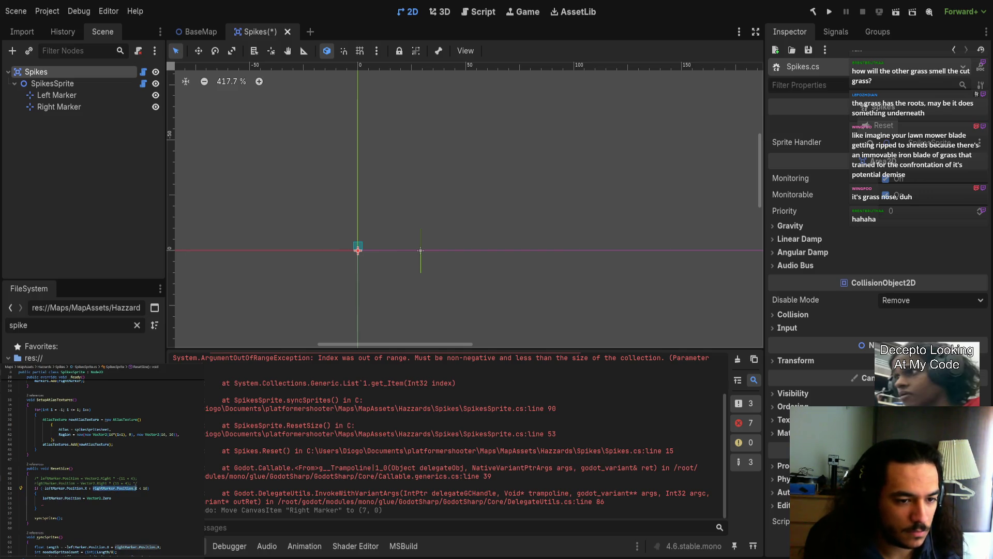
{"action": "type", "text": "rightMarker.Position = Vector2.right"}
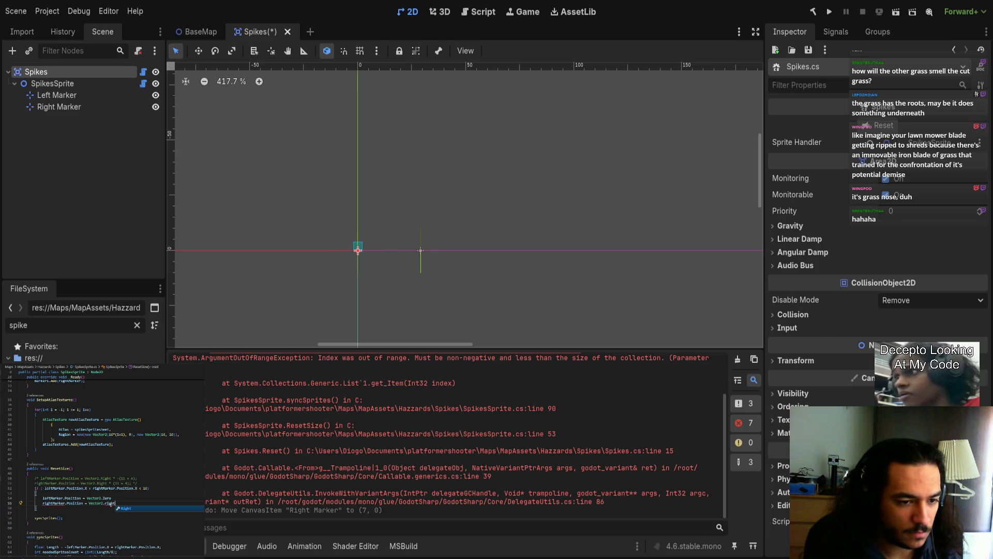
{"action": "key", "text": "Return"}
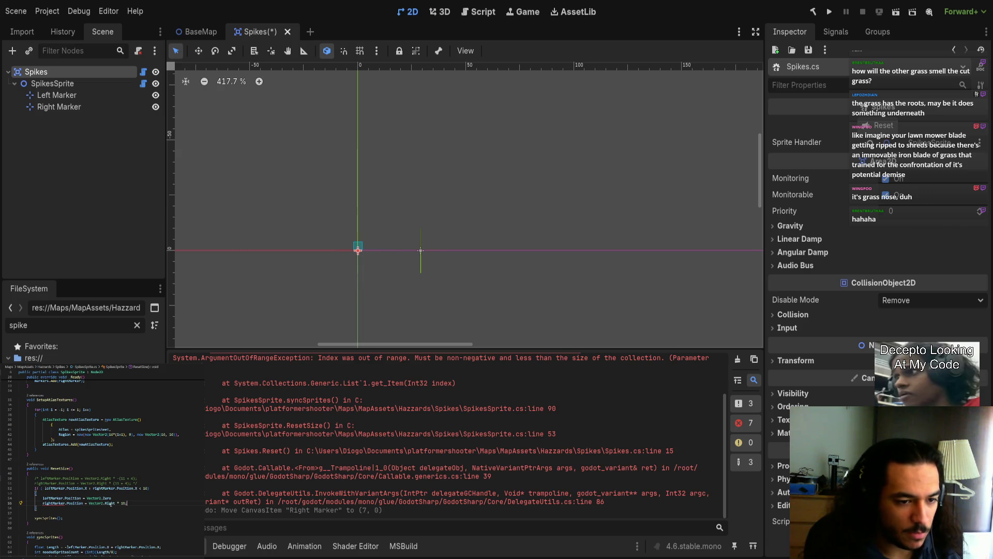
{"action": "left_click", "coordinate": [111, 497]}
{"action": "type", "text": ";"}
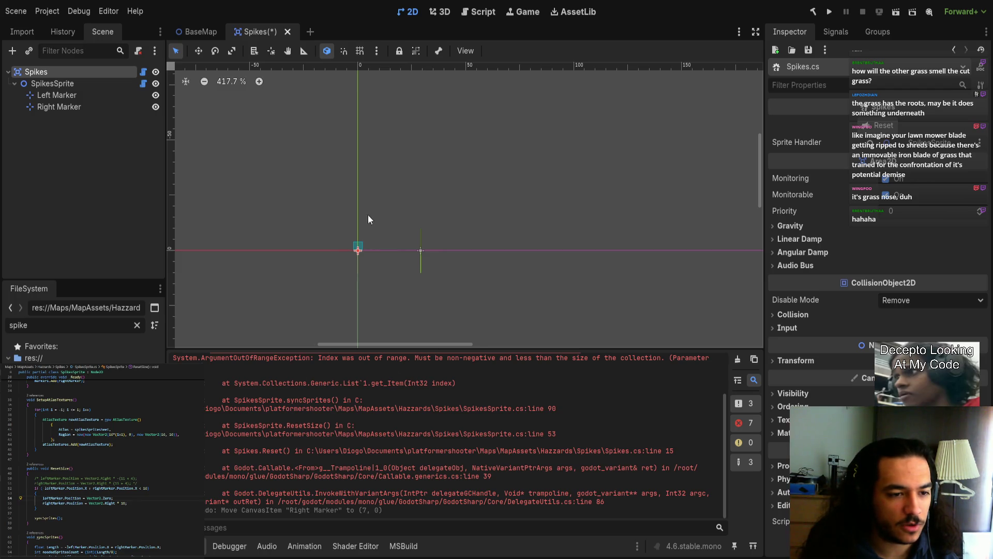
{"action": "key", "text": "ctrl+shift+w"}
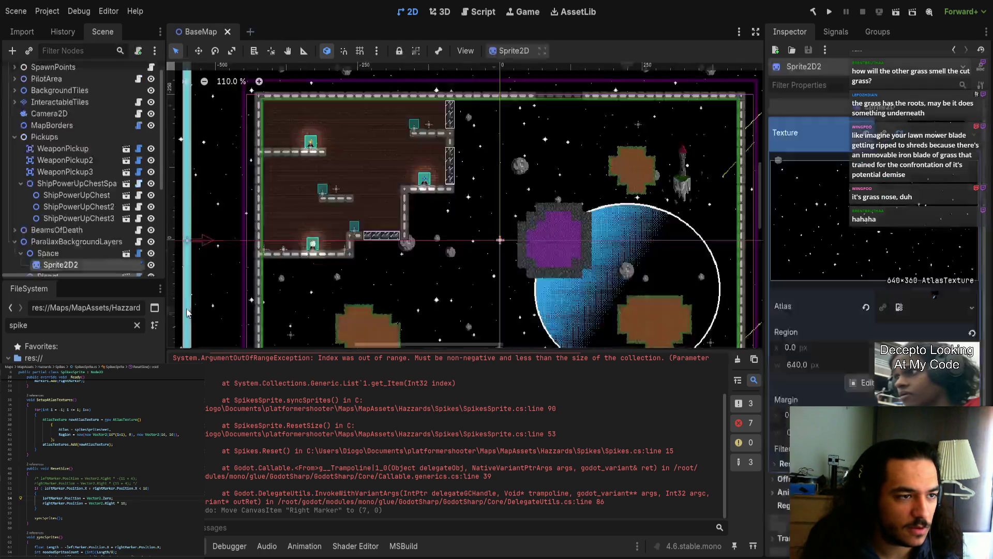
Rebuild the .NET project, reopen the Spikes scene, and pull Right Marker close to the left one
{"action": "left_click", "coordinate": [813, 11]}
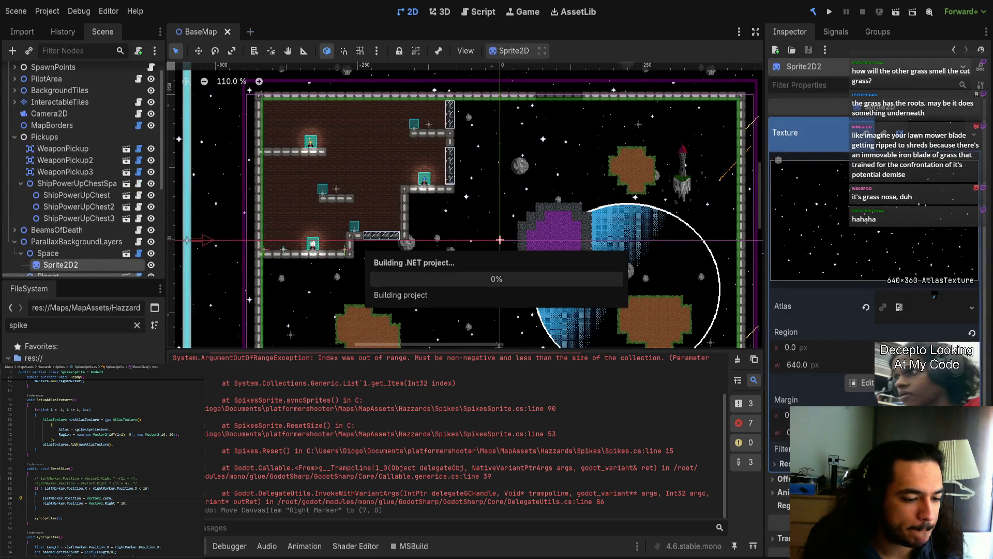
{"action": "key", "text": "ctrl+shift+t"}
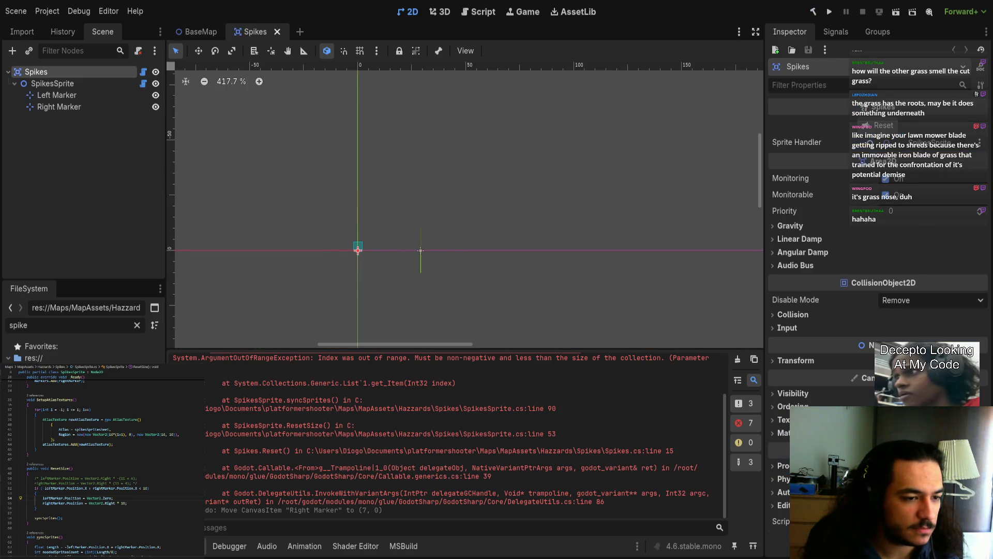
{"action": "left_click_drag", "start_coordinate": [433, 252], "coordinate": [384, 252]}
{"action": "left_click", "coordinate": [36, 71]}
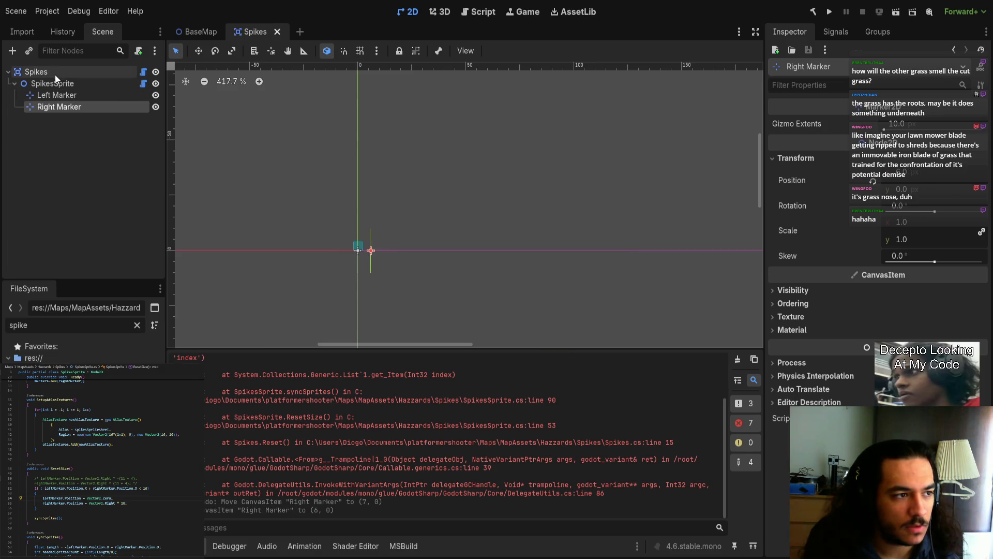
{"action": "scroll", "coordinate": [362, 249], "scroll_direction": "up", "scroll_amount": 8}
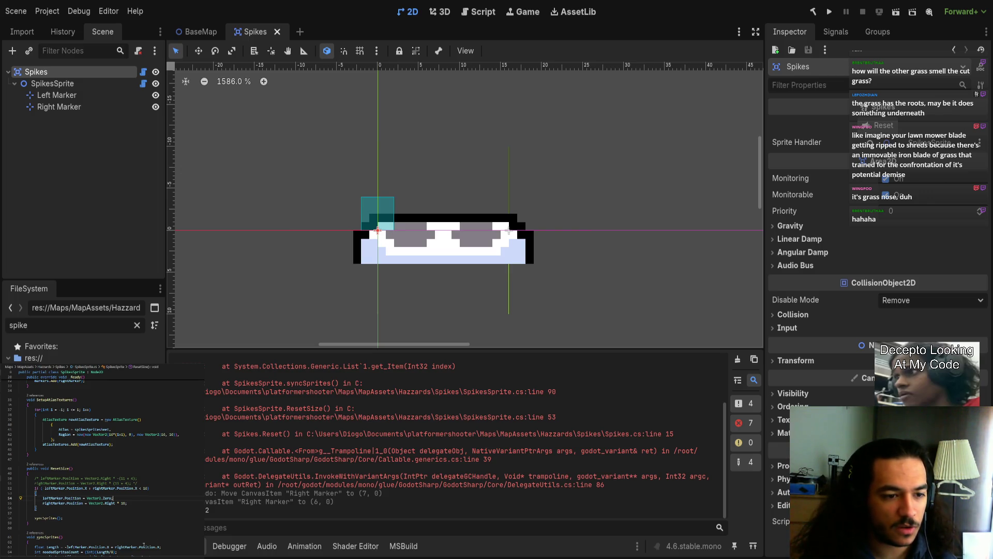
Add a _Process override below ResetSize containing a foreach loop over the Marker2D markers
{"action": "key", "text": "Return"}
{"action": "type", "text": "pu"}
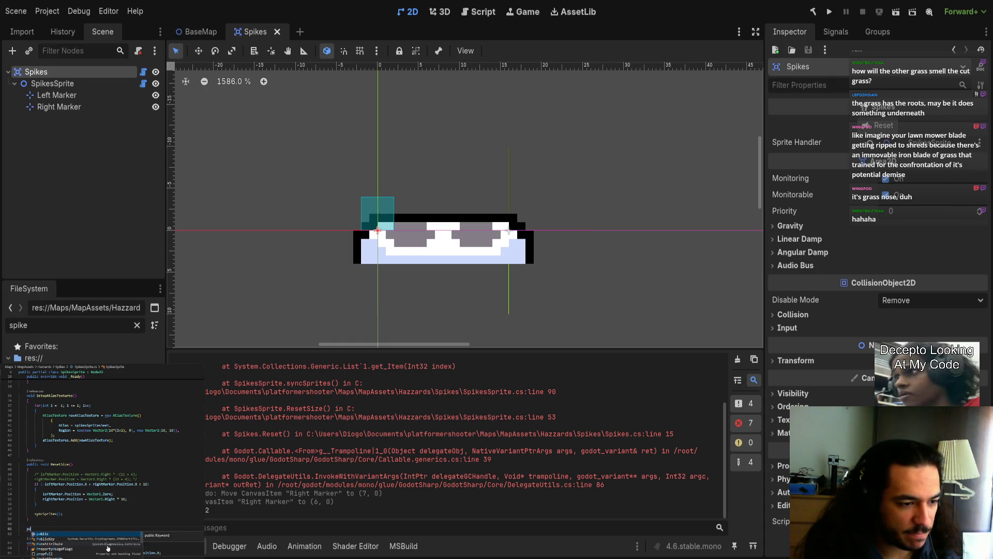
{"action": "type", "text": "verride "}
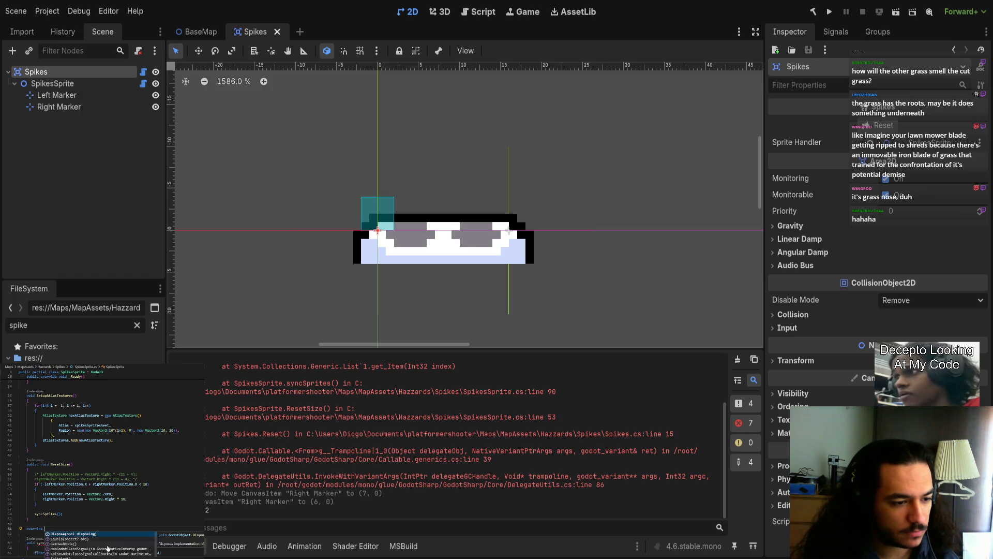
{"action": "type", "text": "process"}
{"action": "key", "text": "Return"}
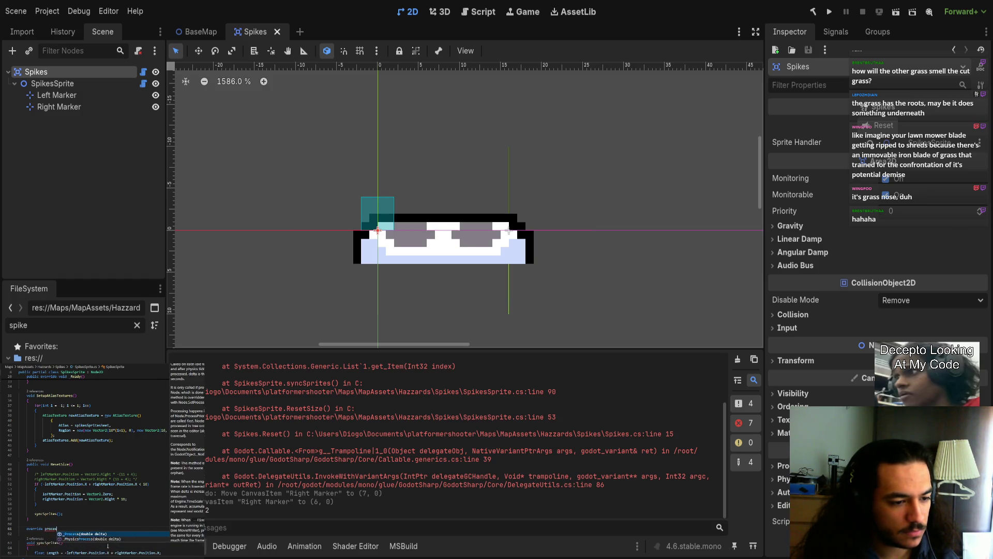
{"action": "key", "text": "ctrl+shift+Left"}
{"action": "key", "text": "ctrl+shift+Left"}
{"action": "key", "text": "ctrl+shift+Left"}
{"action": "type", "text": "foreach"}
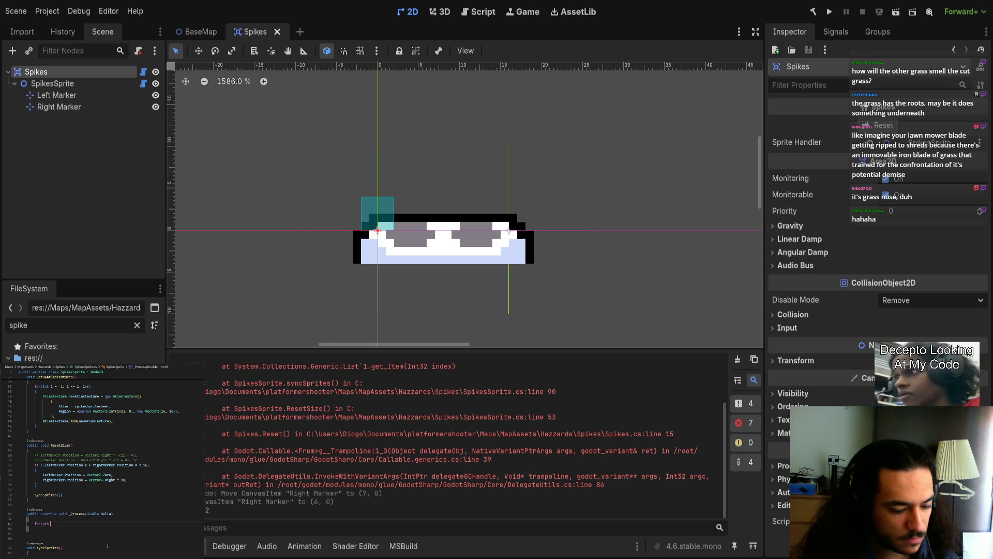
{"action": "type", "text": "(Marker"}
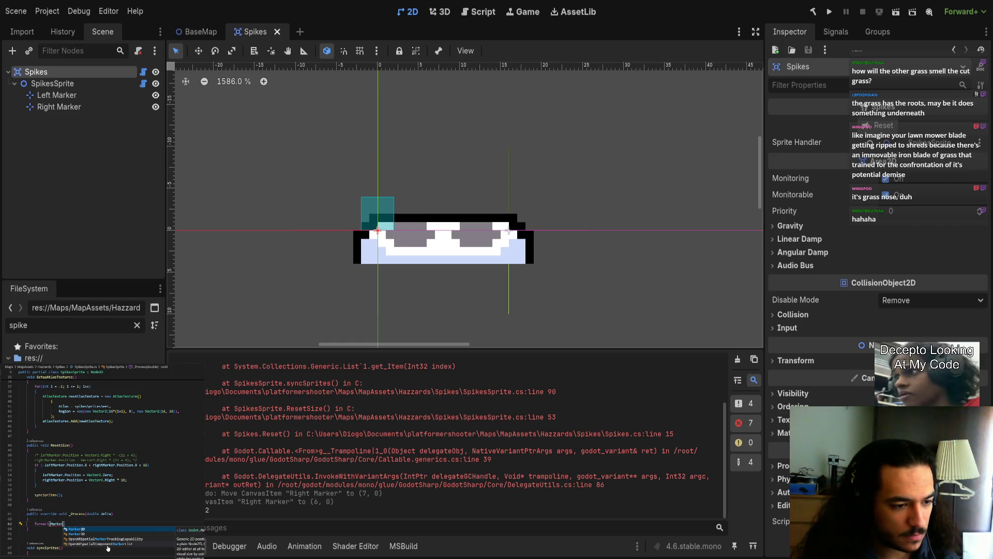
{"action": "key", "text": "Tab"}
{"action": "type", "text": "marker in mar"}
{"action": "key", "text": "Tab"}
{"action": "type", "text": ")"}
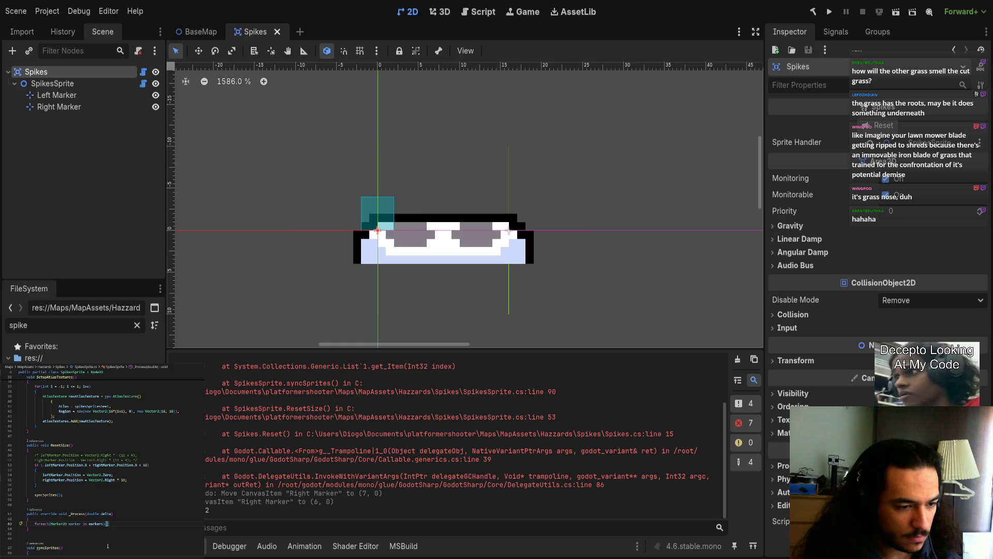
{"action": "key", "text": "Return"}
{"action": "type", "text": "{"}
{"action": "key", "text": "Return"}
Make the loop body flatten each marker with marker.Position *= Vector2.Right
{"action": "type", "text": "mar"}
{"action": "type", "text": "marker"}
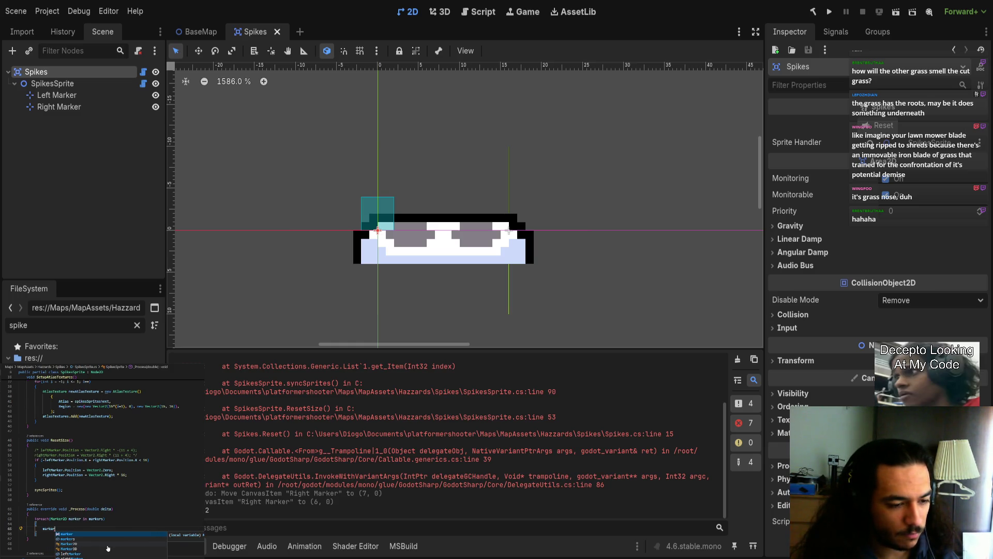
{"action": "type", "text": ".Position.Y = 0"}
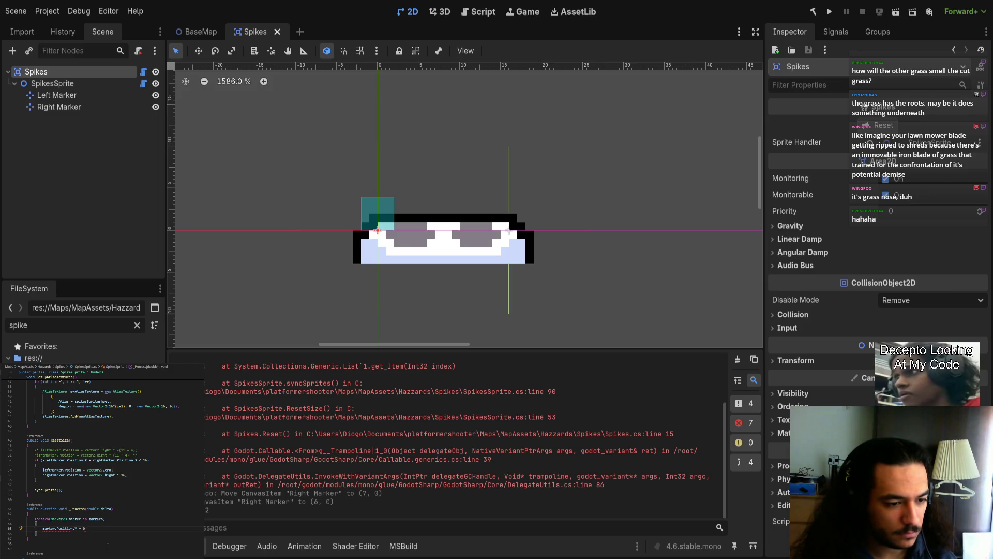
{"action": "key", "text": "BackSpace"}
{"action": "key", "text": "BackSpace"}
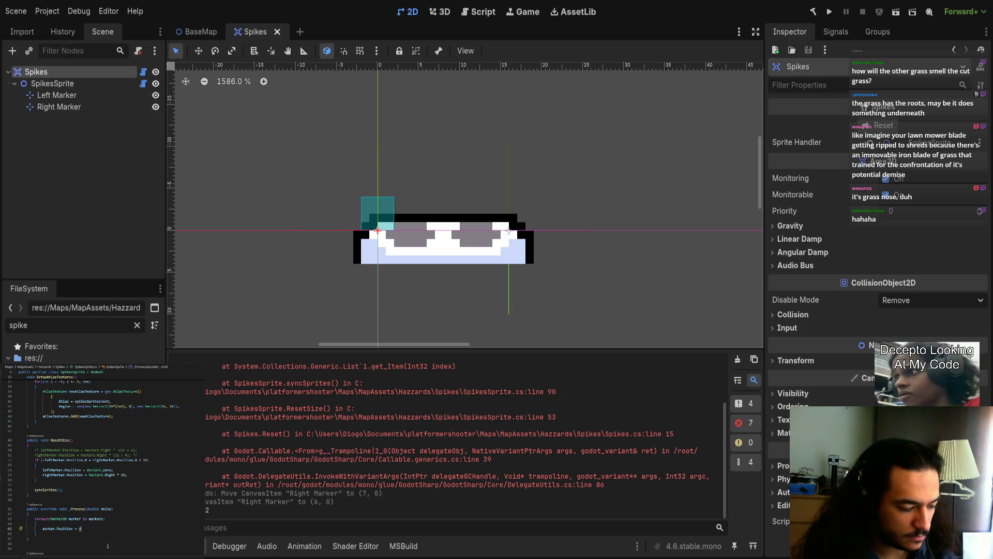
{"action": "type", "text": "Vect"}
{"action": "key", "text": "BackSpace"}
{"action": "key", "text": "BackSpace"}
{"action": "key", "text": "BackSpace"}
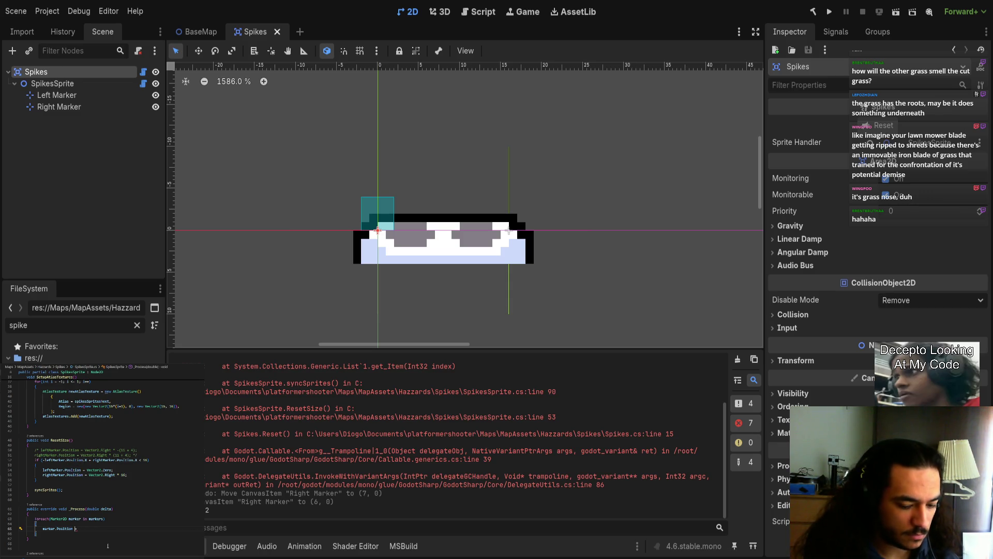
{"action": "key", "text": "BackSpace"}
{"action": "type", "text": "*= Vector2.right"}
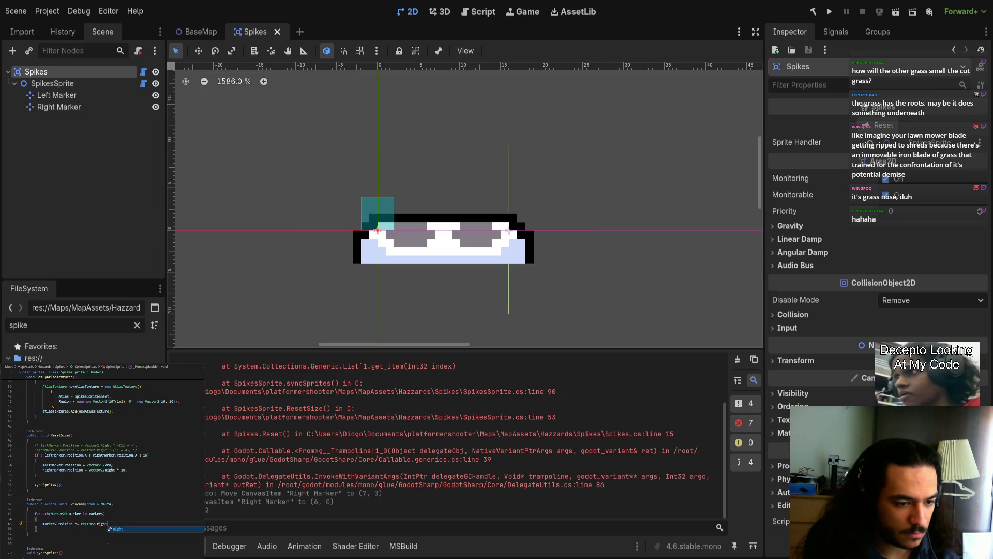
{"action": "key", "text": "Return"}
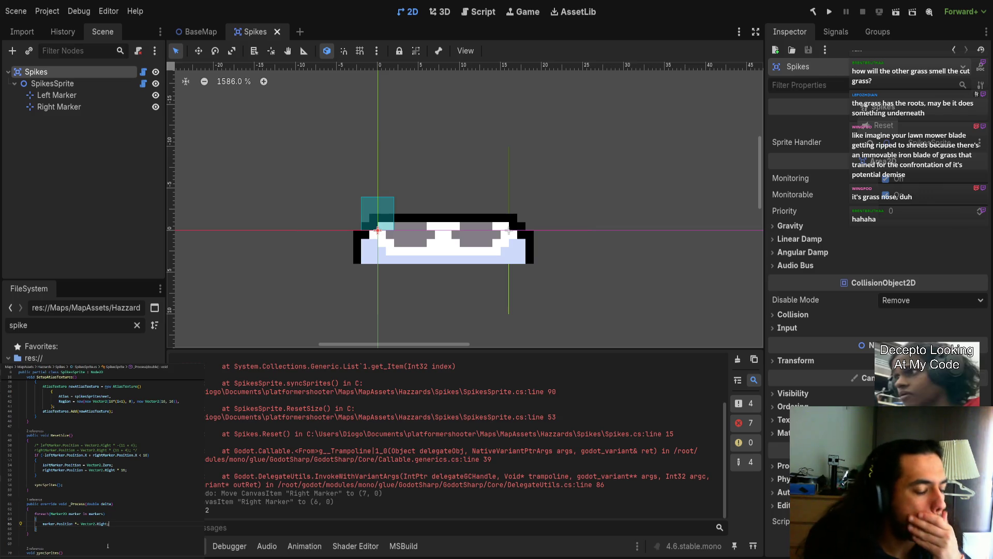
{"action": "key", "text": "Down"}
{"action": "key", "text": "Return"}
{"action": "key", "text": "Return"}
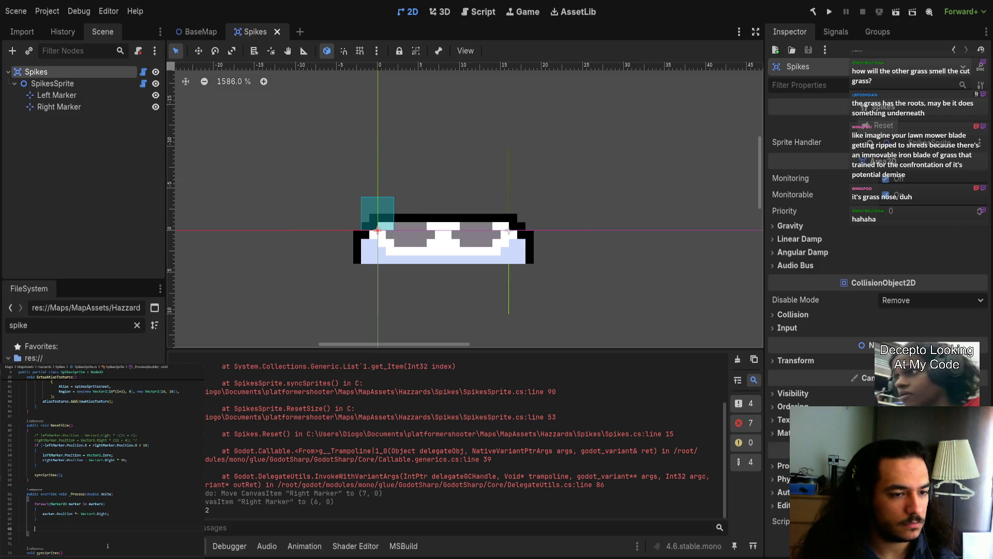
Copy the syncSprites() call from ResetSize into the _Process body
{"action": "left_click_drag", "start_coordinate": [80, 475], "coordinate": [34, 475]}
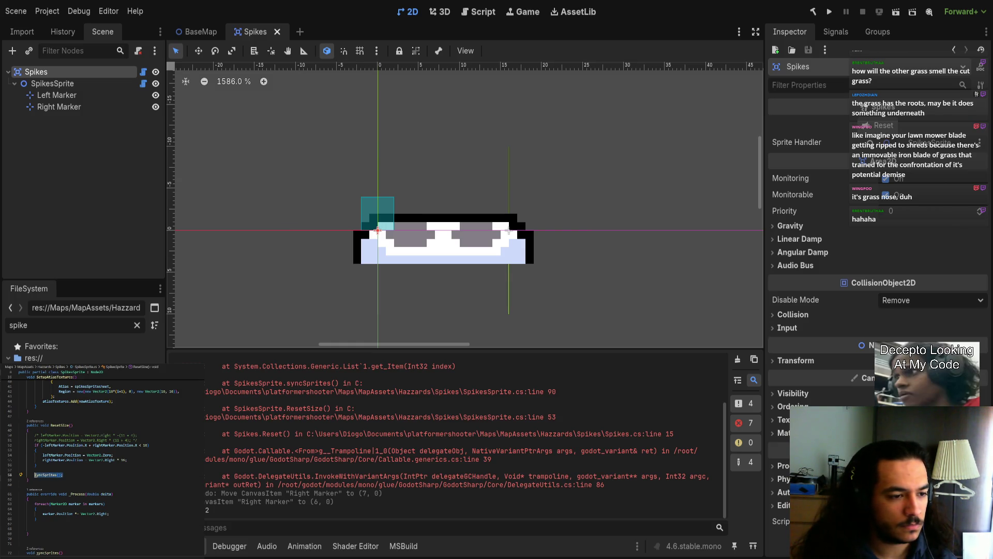
{"action": "key", "text": "ctrl+c"}
{"action": "left_click", "coordinate": [49, 529]}
{"action": "key", "text": "ctrl+v"}
{"action": "scroll", "coordinate": [83, 531], "scroll_direction": "down", "scroll_amount": 3}
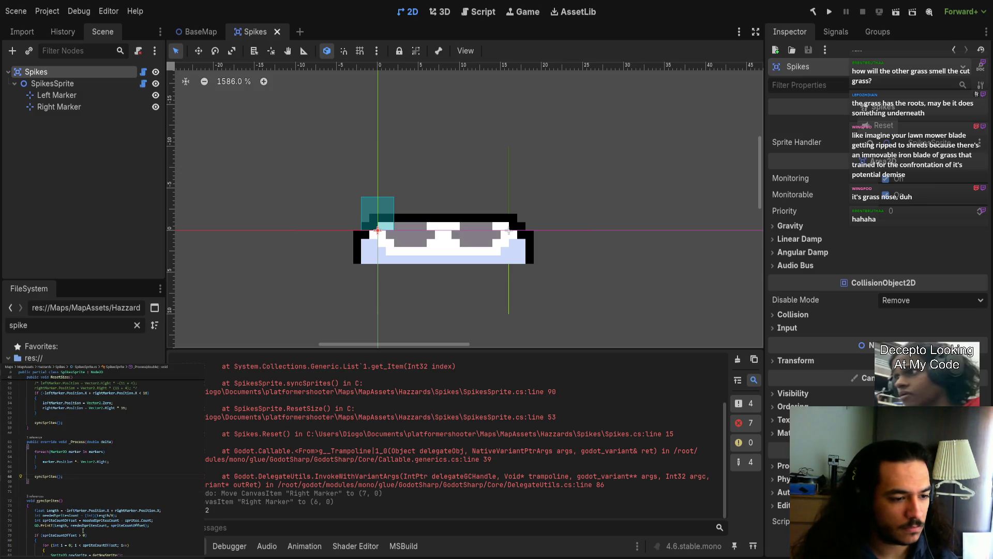
In syncSprites, add if(spriteCountOffset == 0) return; below the spriteCountOffset line
{"action": "left_click", "coordinate": [154, 521]}
{"action": "double_click", "coordinate": [60, 521]}
{"action": "left_click", "coordinate": [161, 521]}
{"action": "key", "text": "Return"}
{"action": "type", "text": "if(spriteCountOffset"}
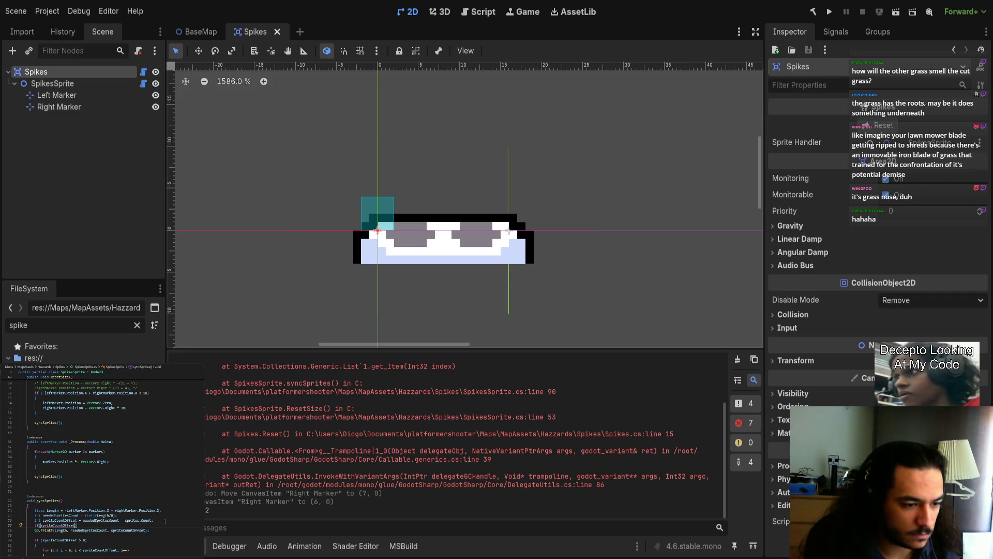
{"action": "type", "text": " == 0) return;"}
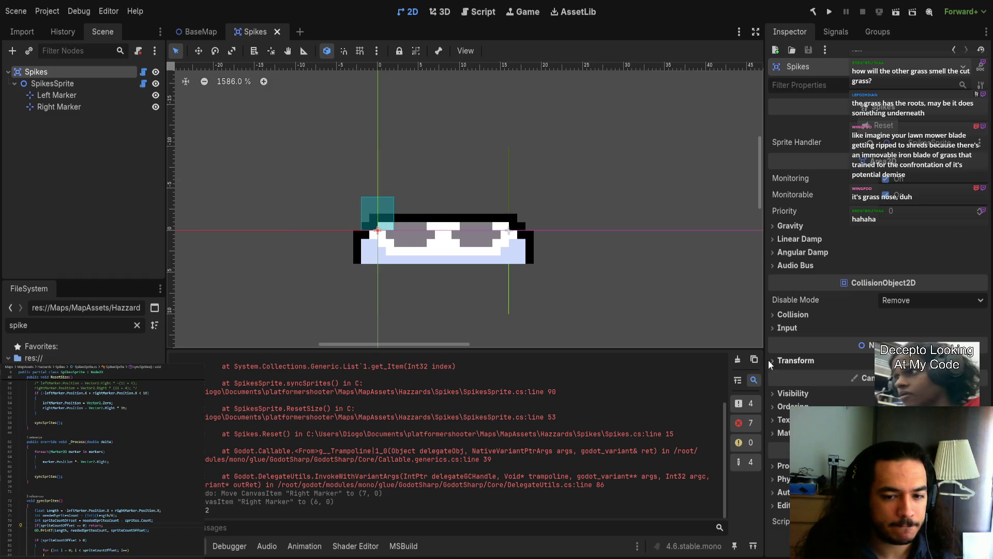
Rebuild the .NET project and drag the Right Marker right to (71, 0)
{"action": "left_click", "coordinate": [738, 359]}
{"action": "left_click", "coordinate": [812, 11]}
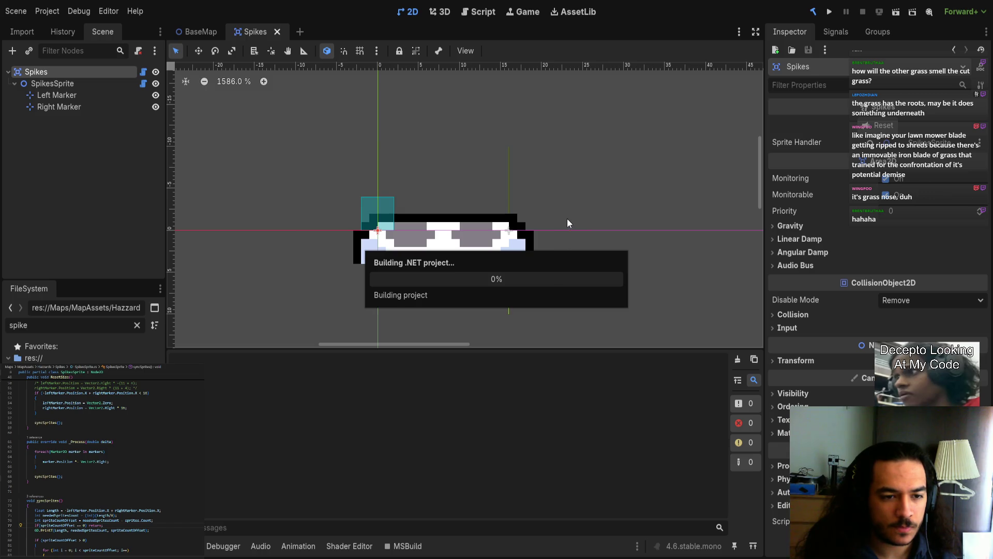
{"action": "scroll", "coordinate": [542, 232], "scroll_direction": "down", "scroll_amount": 3}
{"action": "left_click", "coordinate": [520, 236]}
{"action": "scroll", "coordinate": [502, 247], "scroll_direction": "down", "scroll_amount": 2}
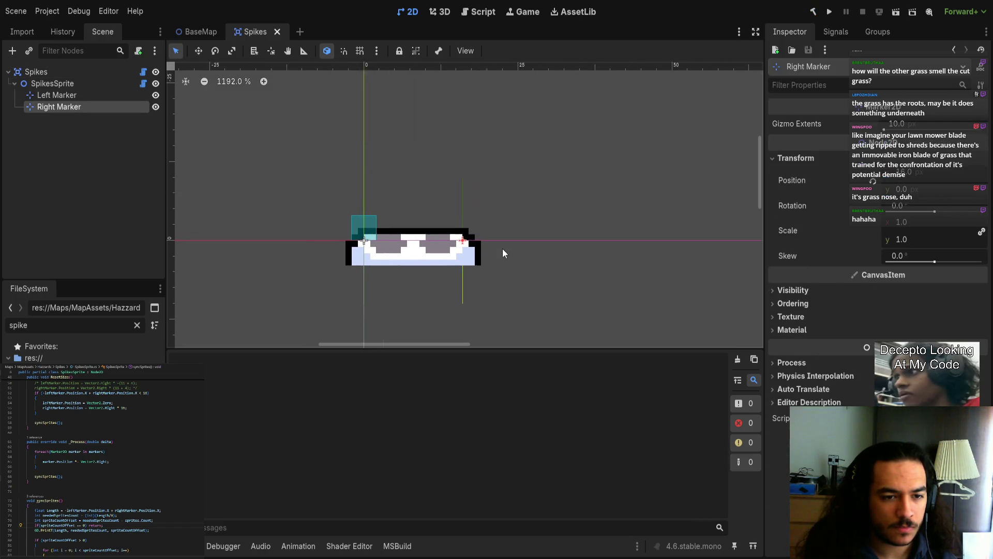
{"action": "left_click_drag", "start_coordinate": [495, 248], "coordinate": [685, 244]}
Reload the Spikes scene and stretch the strip further, moving Right Marker past (84, 0)
{"action": "left_click", "coordinate": [278, 32]}
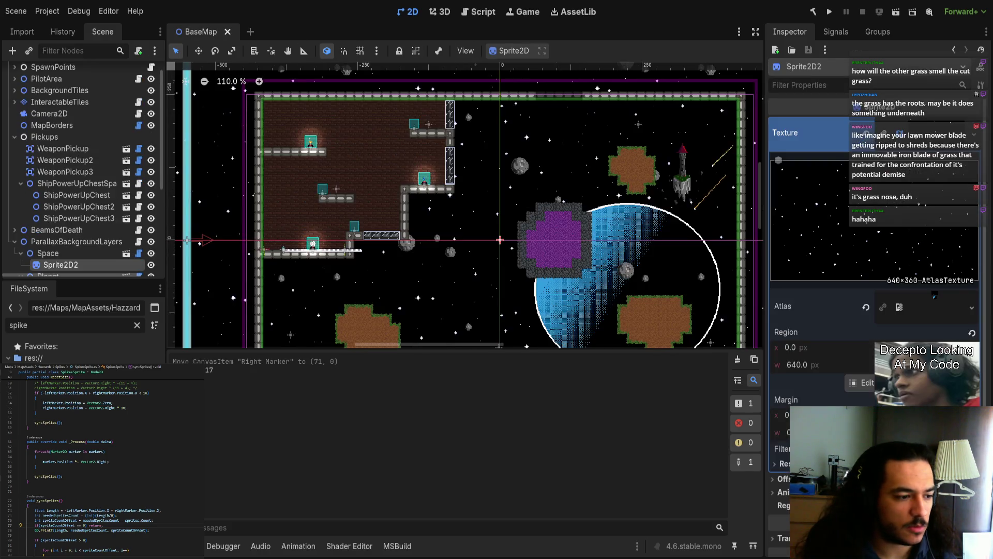
{"action": "key", "text": "ctrl+shift+t"}
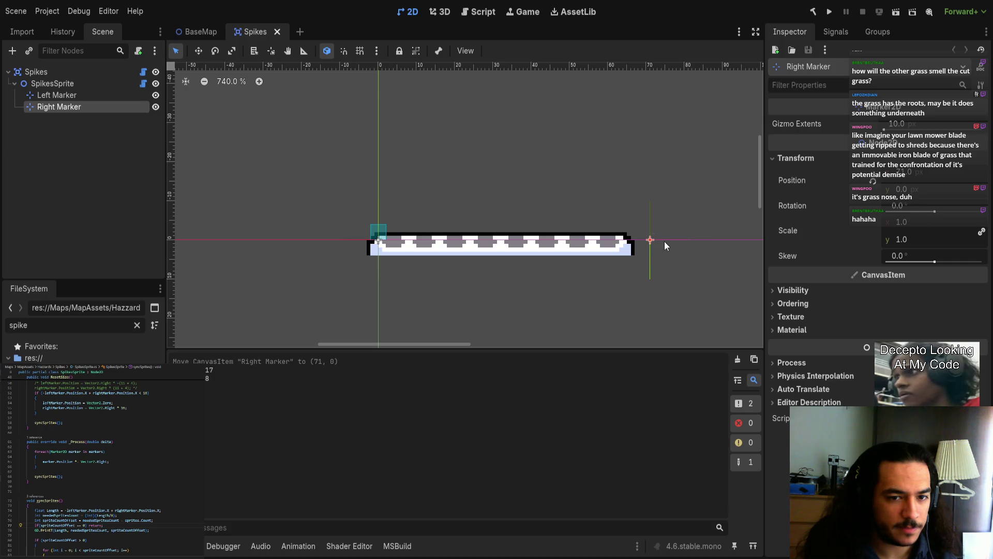
{"action": "key", "text": "Left"}
{"action": "key", "text": "Left"}
{"action": "key", "text": "Left"}
{"action": "mouse_move", "coordinate": [648, 244]}
{"action": "left_mouse_down"}
{"action": "mouse_move", "coordinate": [517, 241]}
{"action": "mouse_move", "coordinate": [707, 255]}
{"action": "left_mouse_up"}
{"action": "scroll", "coordinate": [485, 281], "scroll_direction": "down", "scroll_amount": 3}
{"action": "scroll", "coordinate": [485, 281], "scroll_direction": "down", "scroll_amount": 2}
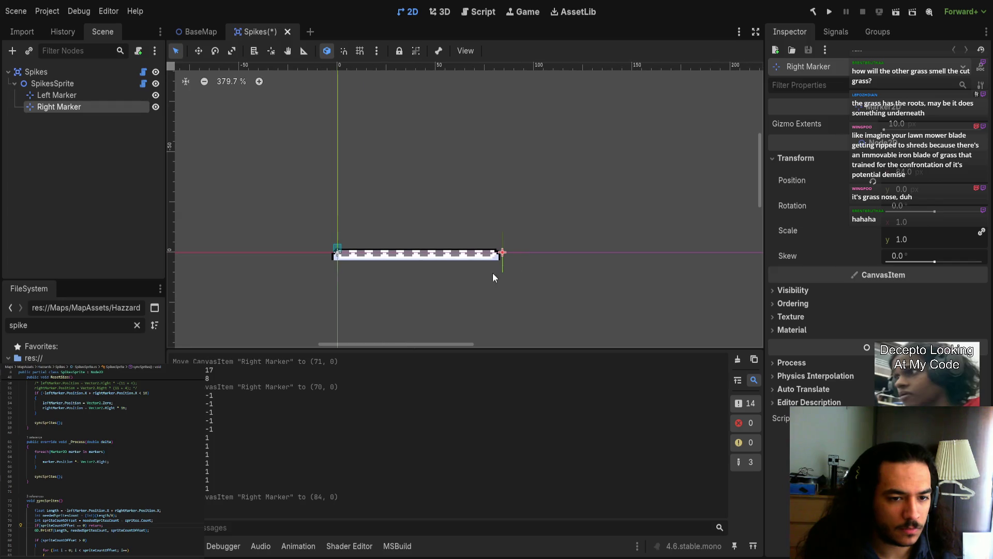
{"action": "mouse_move", "coordinate": [501, 253]}
{"action": "left_mouse_down"}
{"action": "mouse_move", "coordinate": [749, 253]}
{"action": "mouse_move", "coordinate": [349, 252]}
{"action": "mouse_move", "coordinate": [672, 257]}
{"action": "mouse_move", "coordinate": [386, 248]}
{"action": "mouse_move", "coordinate": [423, 251]}
{"action": "mouse_move", "coordinate": [423, 238]}
{"action": "mouse_move", "coordinate": [575, 253]}
{"action": "left_mouse_up"}
Save the Spikes scene and clear the output log
{"action": "key", "text": "ctrl+s"}
{"action": "left_click", "coordinate": [739, 358]}
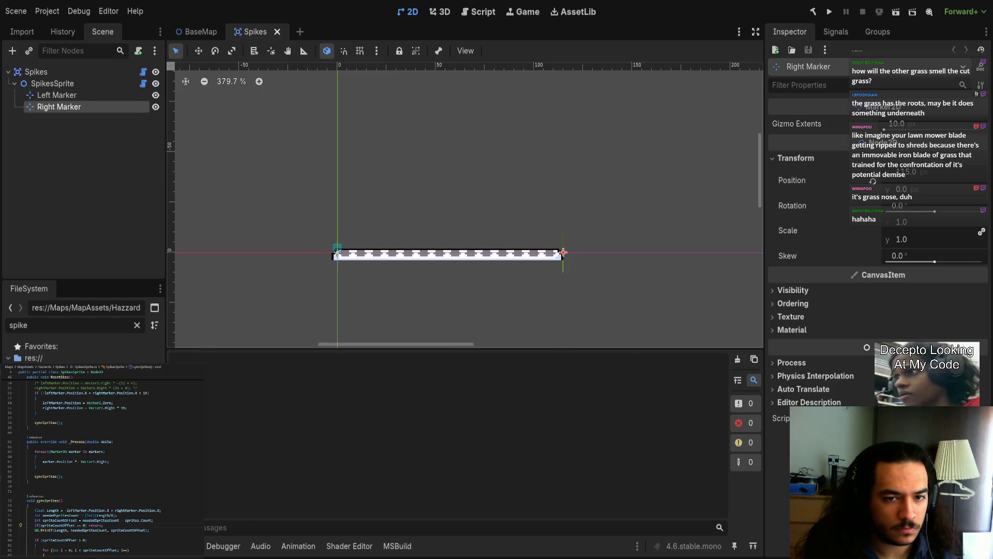
{"action": "scroll", "coordinate": [62, 487], "scroll_direction": "up", "scroll_amount": 3}
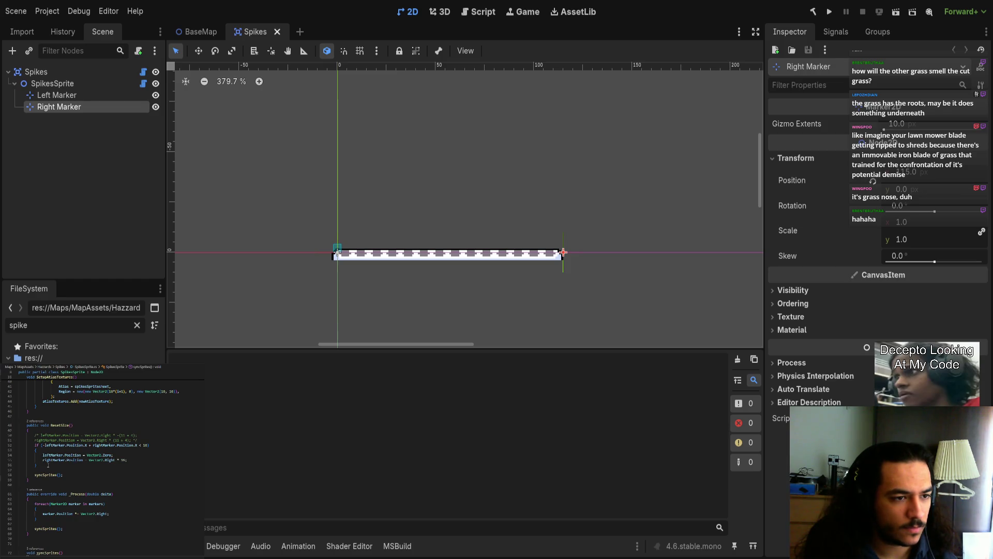
Delete the two commented marker lines and the extra blank lines above ResetSize
{"action": "scroll", "coordinate": [47, 465], "scroll_direction": "up", "scroll_amount": 2}
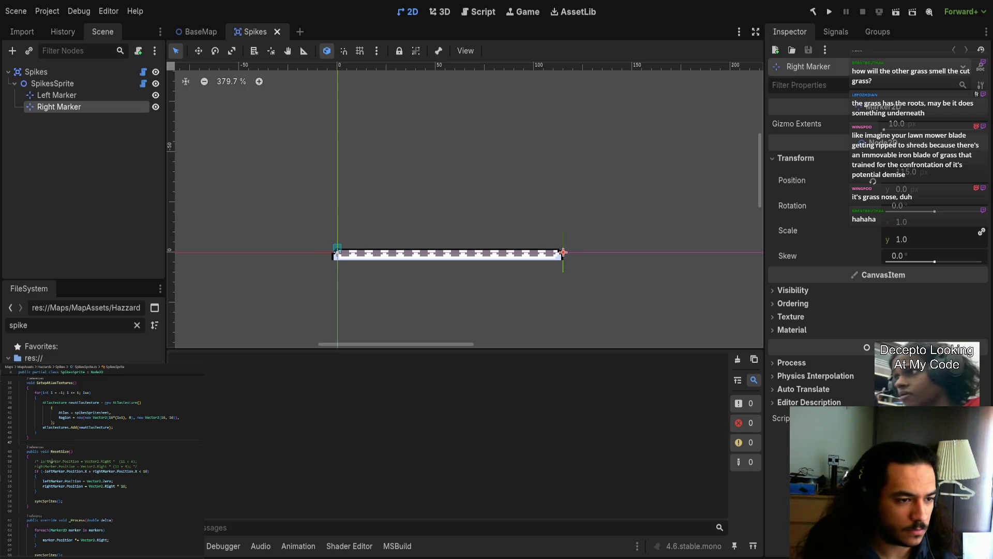
{"action": "key", "text": "Return"}
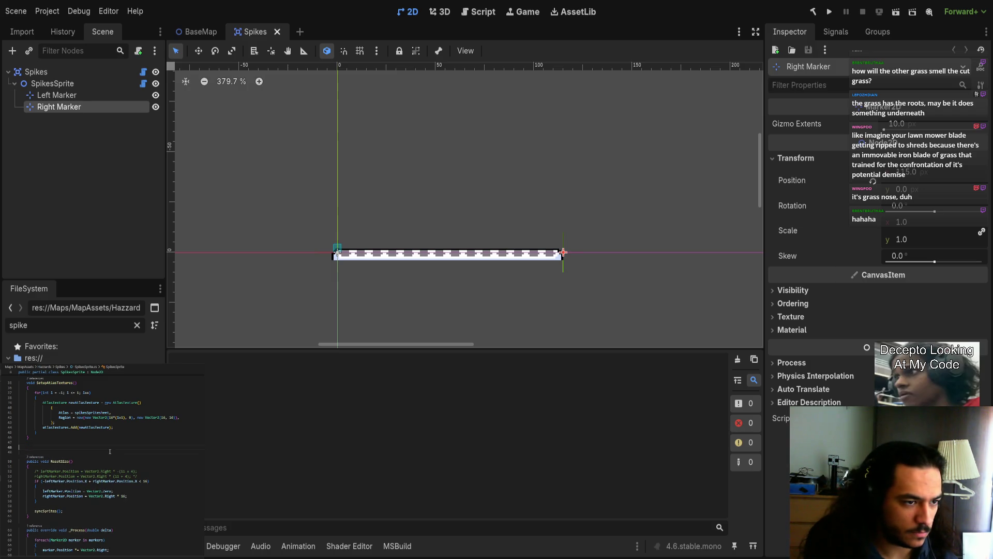
{"action": "left_click_drag", "start_coordinate": [137, 476], "coordinate": [18, 471]}
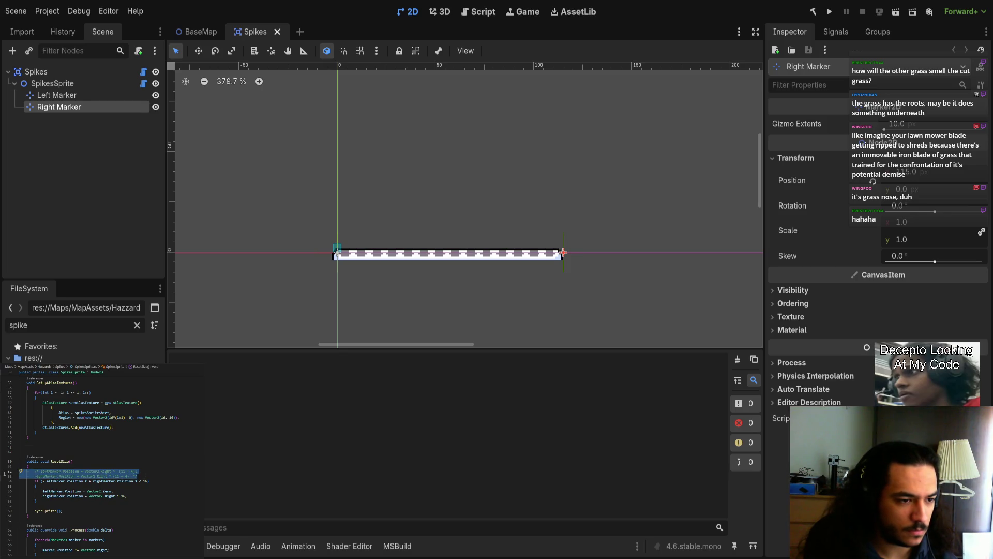
{"action": "key", "text": "BackSpace"}
{"action": "left_click", "coordinate": [32, 449]}
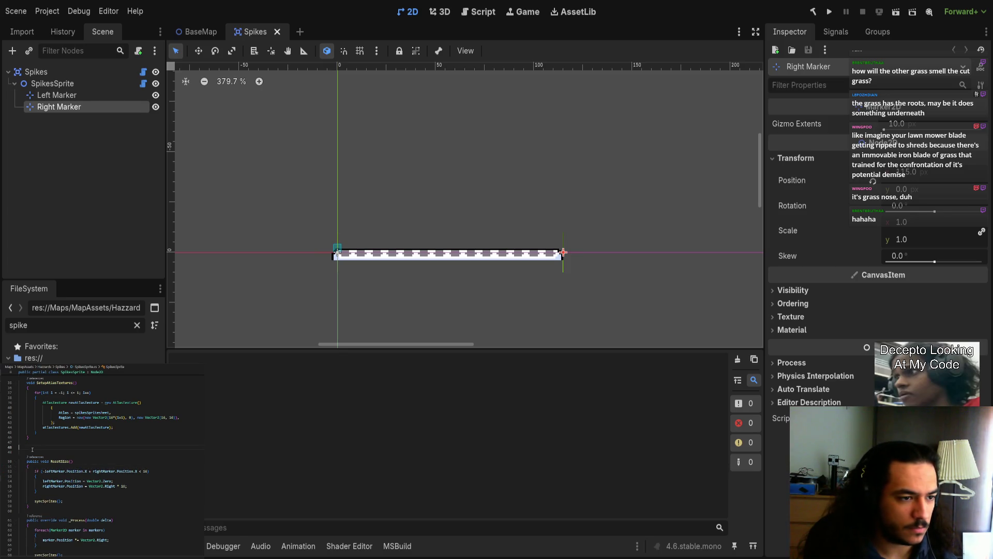
{"action": "key", "text": "BackSpace"}
{"action": "key", "text": "BackSpace"}
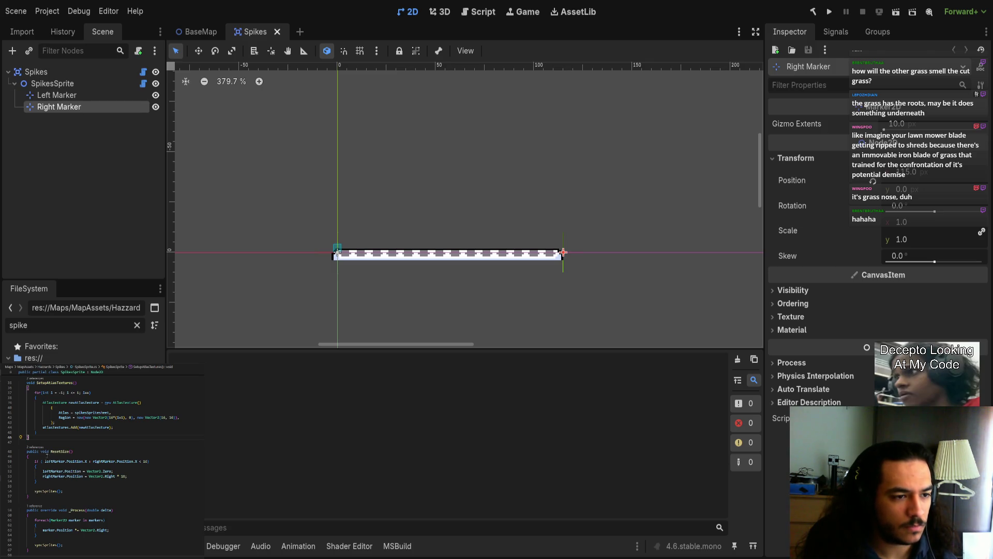
Remove the if condition line and stray brace in ResetSize, then dedent the marker reset lines
{"action": "left_click", "coordinate": [41, 443]}
{"action": "scroll", "coordinate": [81, 487], "scroll_direction": "down", "scroll_amount": 4}
{"action": "scroll", "coordinate": [83, 488], "scroll_direction": "up", "scroll_amount": 3}
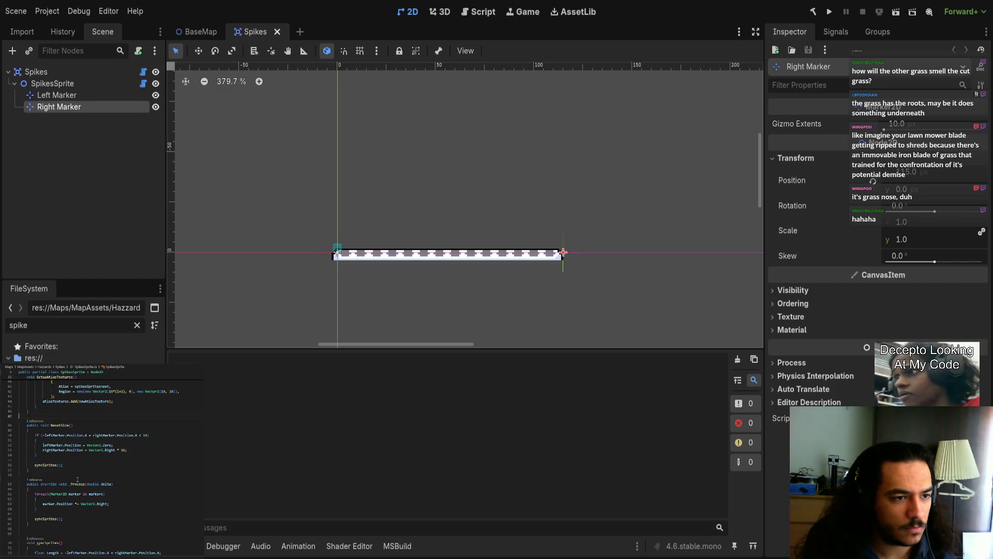
{"action": "left_click_drag", "start_coordinate": [40, 440], "coordinate": [21, 435]}
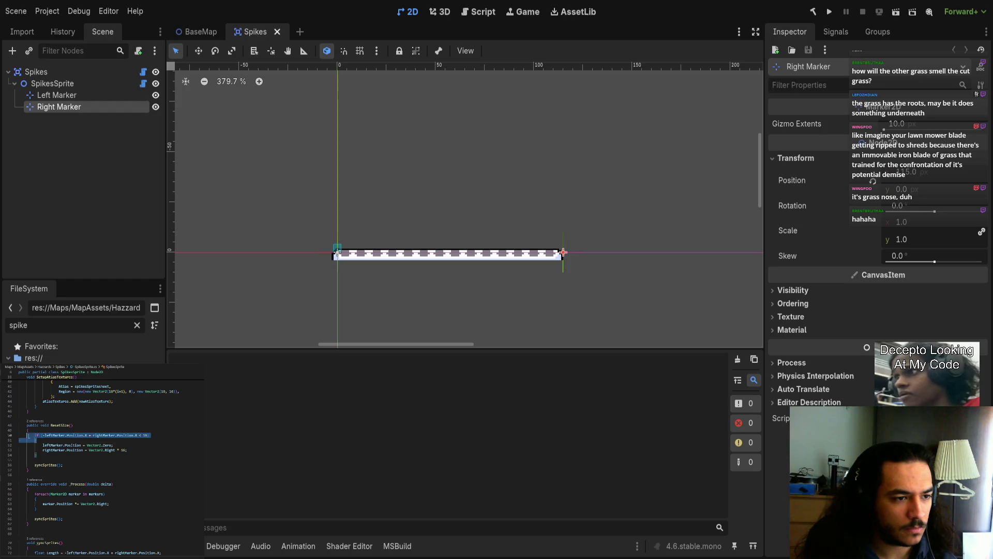
{"action": "key", "text": "BackSpace"}
{"action": "key", "text": "BackSpace"}
{"action": "left_click", "coordinate": [26, 440]}
{"action": "key", "text": "ctrl+shift+k"}
{"action": "key", "text": "shift+Tab"}
{"action": "key", "text": "Up"}
{"action": "key", "text": "shift+Tab"}
{"action": "key", "text": "BackSpace"}
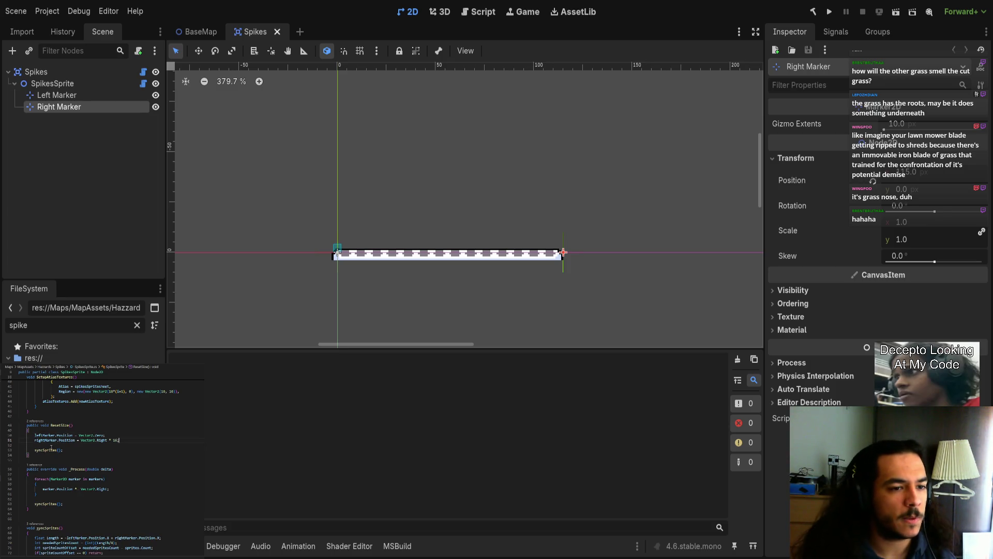
{"action": "scroll", "coordinate": [79, 506], "scroll_direction": "down", "scroll_amount": 1}
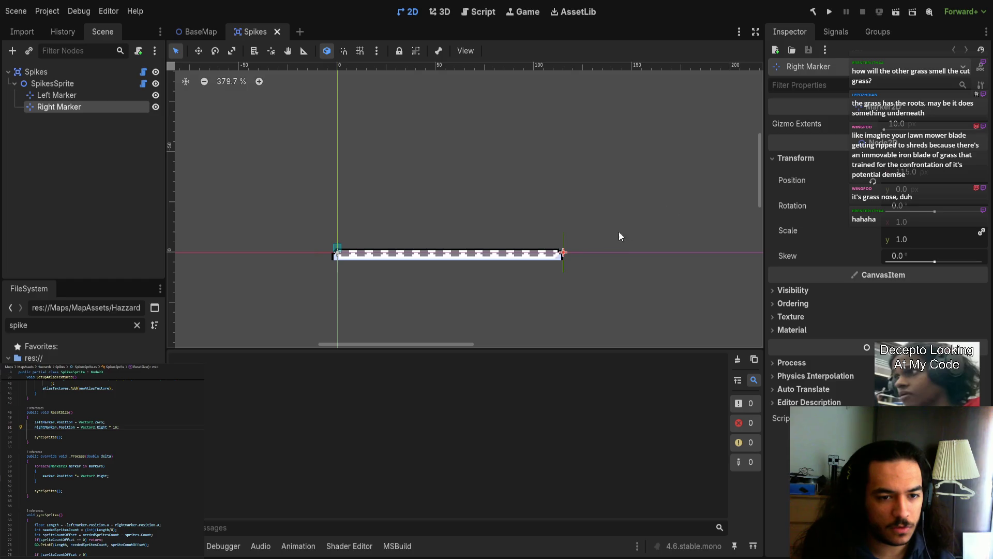
Undo the last marker move, close the Spikes scene, and rebuild the .NET project
{"action": "key", "text": "ctrl+z"}
{"action": "left_click", "coordinate": [312, 32]}
{"action": "left_click", "coordinate": [813, 11]}
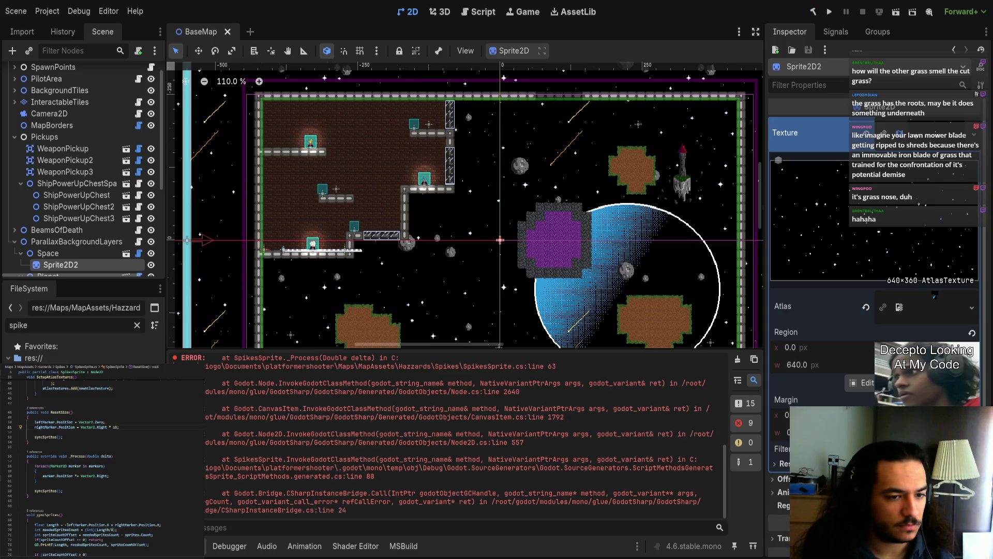
Reopen the Spikes scene, drag Right Marker to lengthen the strip, save, and return to BaseMap
{"action": "key", "text": "ctrl+shift+t"}
{"action": "mouse_move", "coordinate": [475, 252]}
{"action": "left_mouse_down"}
{"action": "mouse_move", "coordinate": [486, 284]}
{"action": "mouse_move", "coordinate": [678, 300]}
{"action": "mouse_move", "coordinate": [720, 317]}
{"action": "mouse_move", "coordinate": [409, 302]}
{"action": "mouse_move", "coordinate": [501, 288]}
{"action": "mouse_move", "coordinate": [727, 302]}
{"action": "mouse_move", "coordinate": [448, 295]}
{"action": "mouse_move", "coordinate": [677, 294]}
{"action": "left_mouse_up"}
{"action": "left_click", "coordinate": [739, 361]}
{"action": "key", "text": "ctrl+s"}
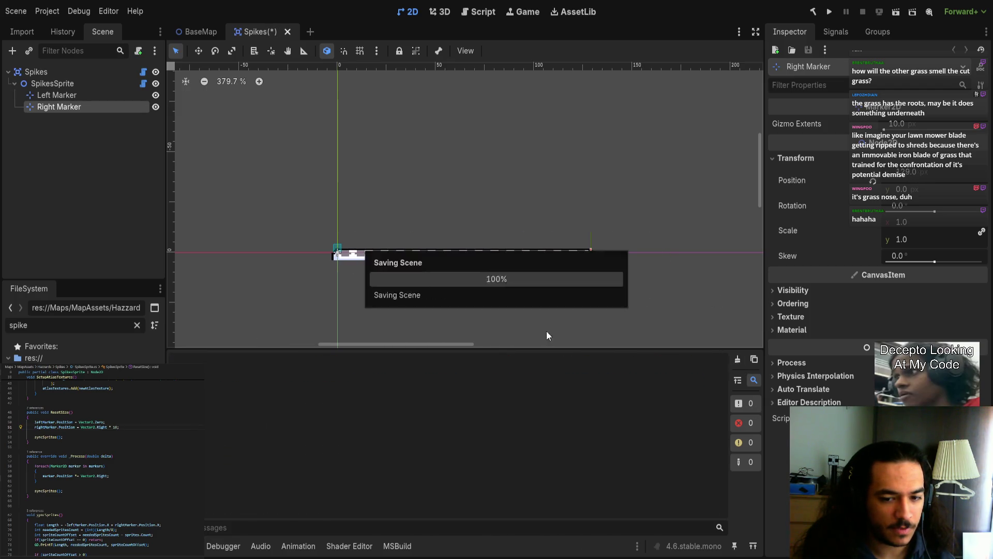
{"action": "left_click", "coordinate": [188, 27]}
{"action": "scroll", "coordinate": [356, 219], "scroll_direction": "down", "scroll_amount": 3}
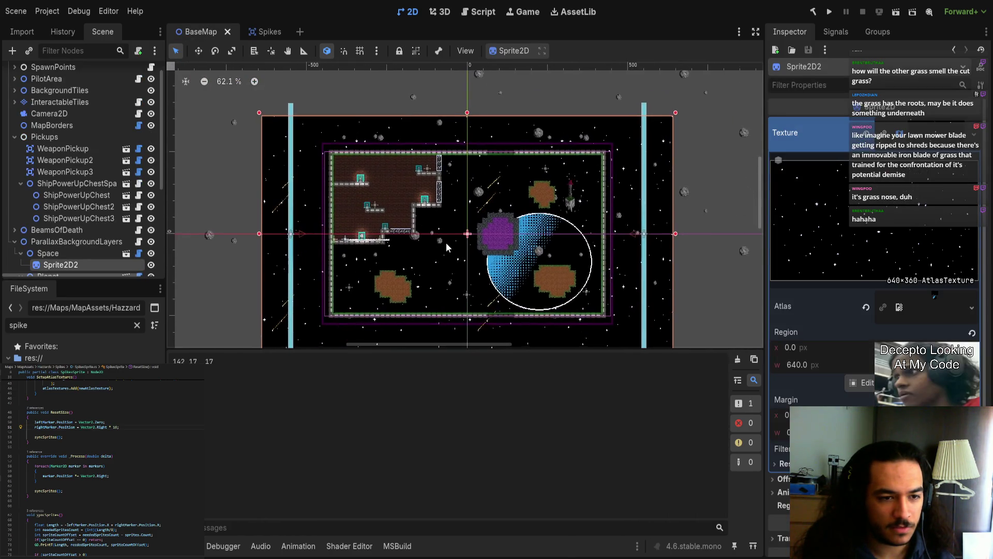
{"action": "scroll", "coordinate": [446, 243], "scroll_direction": "up", "scroll_amount": 1}
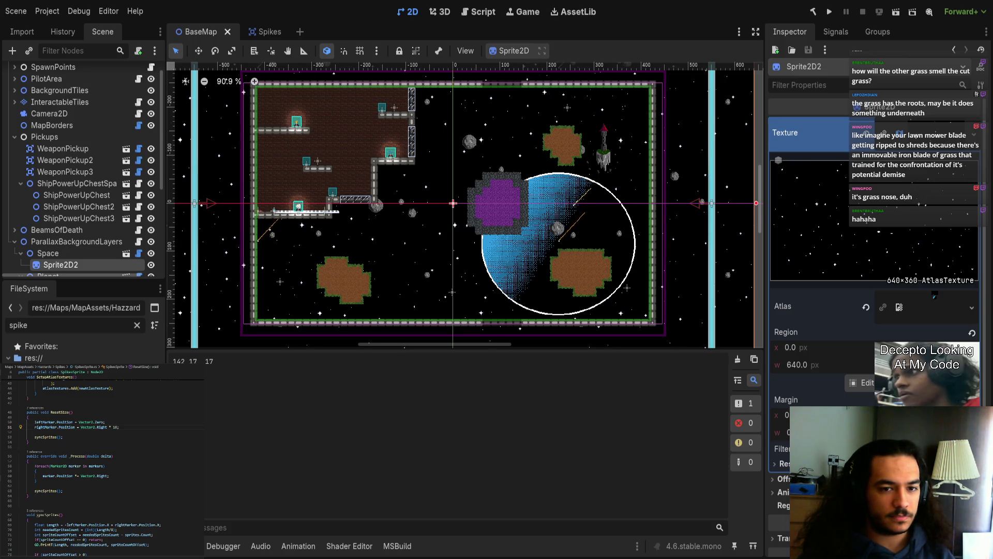
Select the Spikes node in BaseMap and reset the spikes to their default short length
{"action": "scroll", "coordinate": [236, 186], "scroll_direction": "up", "scroll_amount": 5}
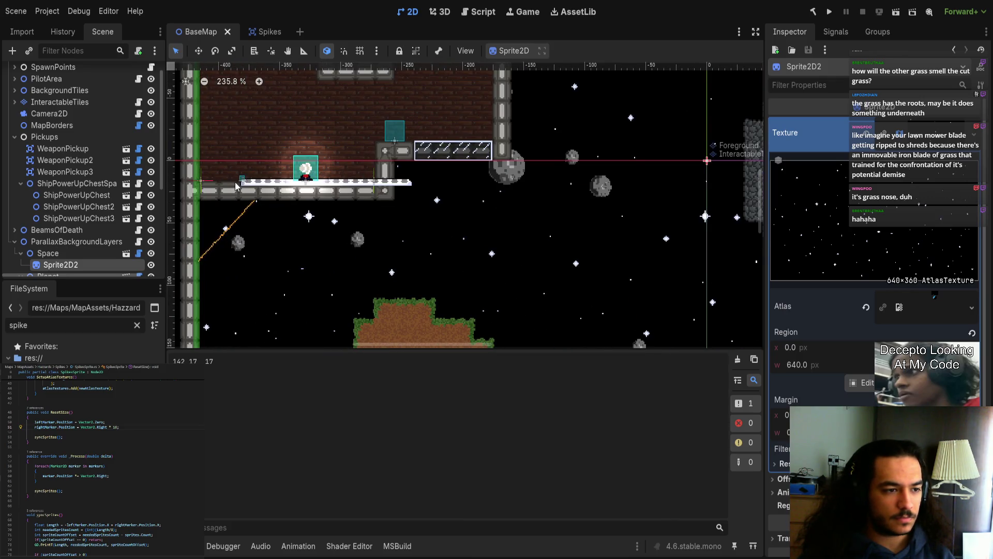
{"action": "left_click", "coordinate": [242, 182]}
{"action": "left_click", "coordinate": [206, 183]}
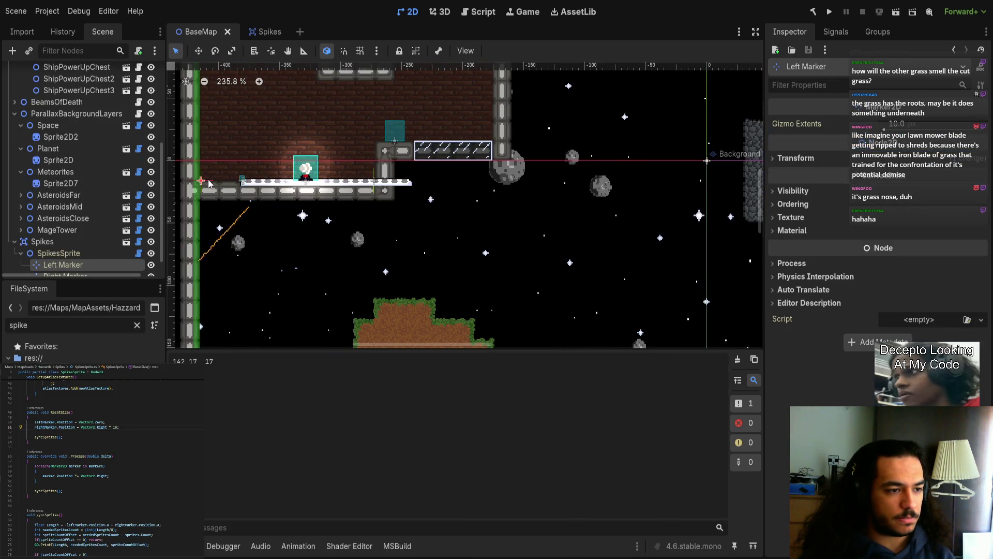
{"action": "left_click", "coordinate": [43, 242]}
{"action": "left_click", "coordinate": [884, 125]}
Lengthen the strip 96 px rightward, fine-tune the left marker, and save BaseMap
{"action": "scroll", "coordinate": [367, 168], "scroll_direction": "up", "scroll_amount": 4}
{"action": "left_click", "coordinate": [367, 168]}
{"action": "mouse_move", "coordinate": [368, 168]}
{"action": "left_mouse_down"}
{"action": "mouse_move", "coordinate": [630, 180]}
{"action": "mouse_move", "coordinate": [378, 179]}
{"action": "mouse_move", "coordinate": [464, 180]}
{"action": "left_mouse_up"}
{"action": "scroll", "coordinate": [434, 182], "scroll_direction": "left", "scroll_amount": 3}
{"action": "left_click", "coordinate": [435, 183]}
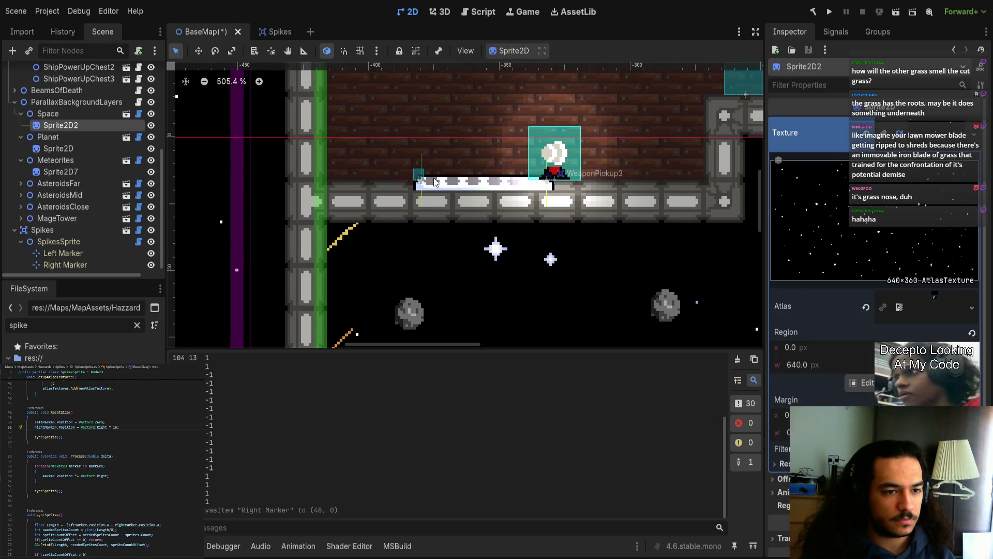
{"action": "left_click", "coordinate": [420, 178]}
{"action": "scroll", "coordinate": [420, 182], "scroll_direction": "up", "scroll_amount": 5}
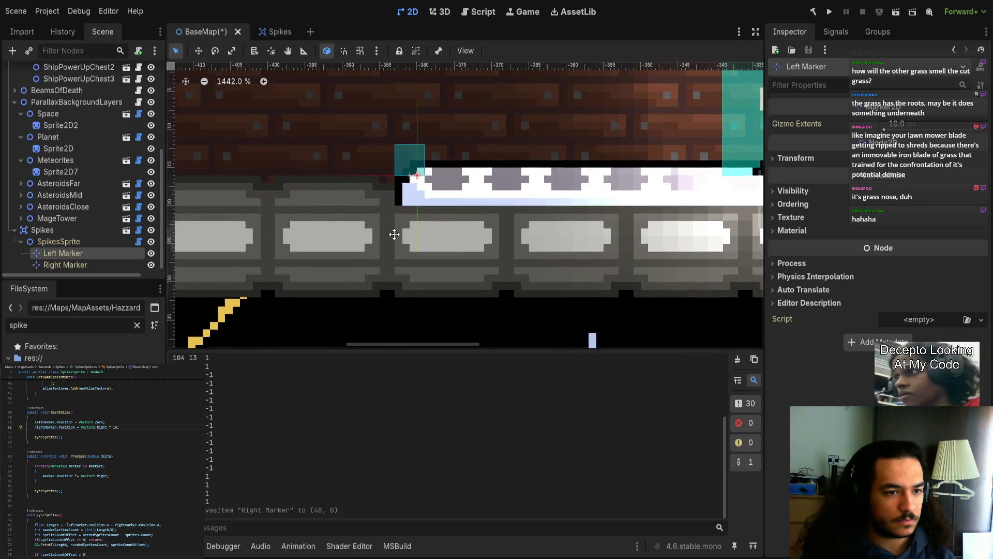
{"action": "left_click_drag", "start_coordinate": [497, 218], "coordinate": [490, 215]}
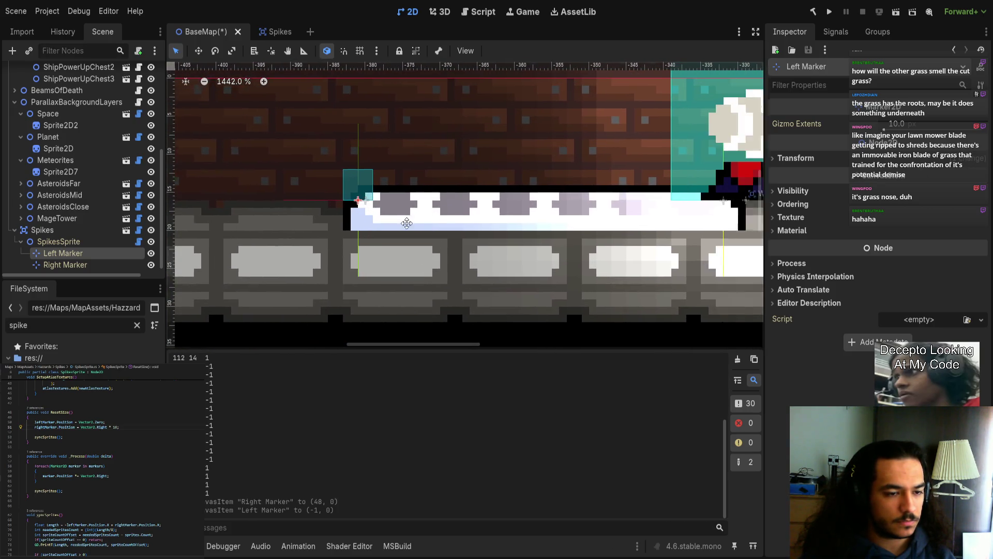
{"action": "scroll", "coordinate": [417, 223], "scroll_direction": "down", "scroll_amount": 3}
{"action": "mouse_move", "coordinate": [359, 219]}
{"action": "left_mouse_down"}
{"action": "mouse_move", "coordinate": [371, 207]}
{"action": "mouse_move", "coordinate": [590, 213]}
{"action": "mouse_move", "coordinate": [372, 214]}
{"action": "left_mouse_up"}
{"action": "key", "text": "ctrl+s"}
Undo the stray sprite and editable-children changes, then move Spikes to (-414, 12) by the wall
{"action": "left_click_drag", "start_coordinate": [494, 239], "coordinate": [313, 217]}
{"action": "scroll", "coordinate": [581, 257], "scroll_direction": "left", "scroll_amount": 5}
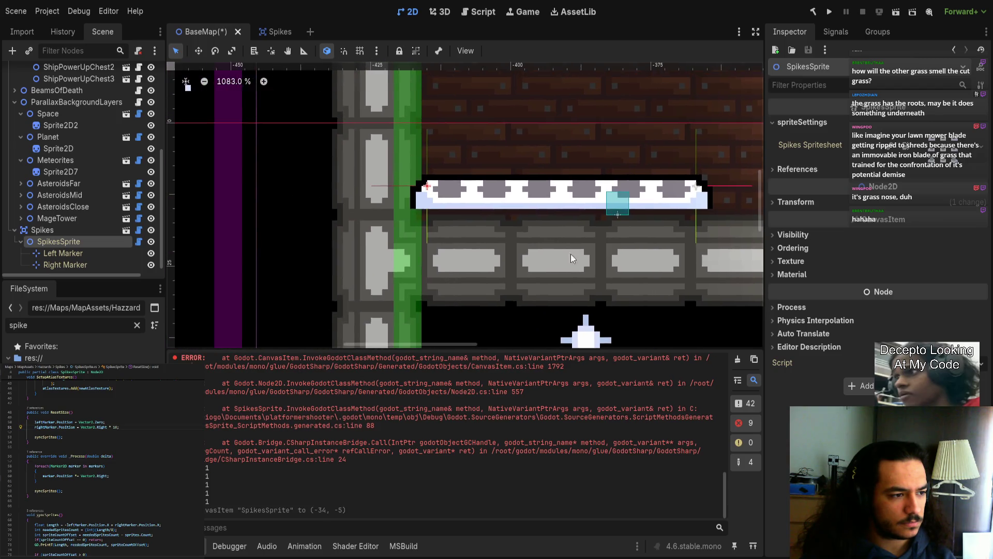
{"action": "scroll", "coordinate": [582, 256], "scroll_direction": "left", "scroll_amount": 2}
{"action": "key", "text": "ctrl+z"}
{"action": "left_click", "coordinate": [73, 230]}
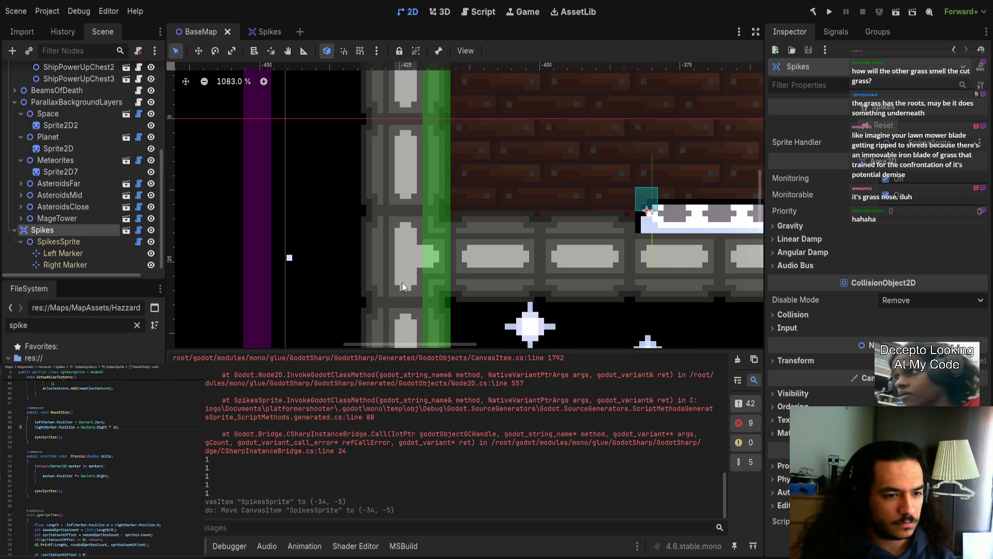
{"action": "key", "text": "ctrl+z"}
{"action": "scroll", "coordinate": [481, 277], "scroll_direction": "right", "scroll_amount": 3}
{"action": "mouse_move", "coordinate": [550, 294]}
{"action": "left_mouse_down"}
{"action": "mouse_move", "coordinate": [528, 267]}
{"action": "mouse_move", "coordinate": [434, 269]}
{"action": "left_mouse_up"}
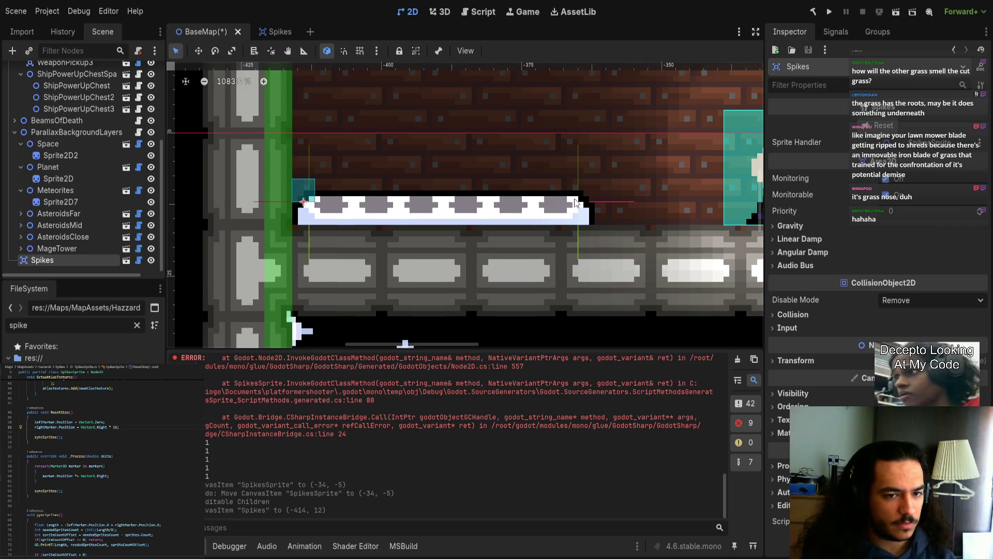
Enable Editable Children on the Spikes instance
{"action": "left_click", "coordinate": [563, 207]}
{"action": "scroll", "coordinate": [409, 255], "scroll_direction": "right", "scroll_amount": 1}
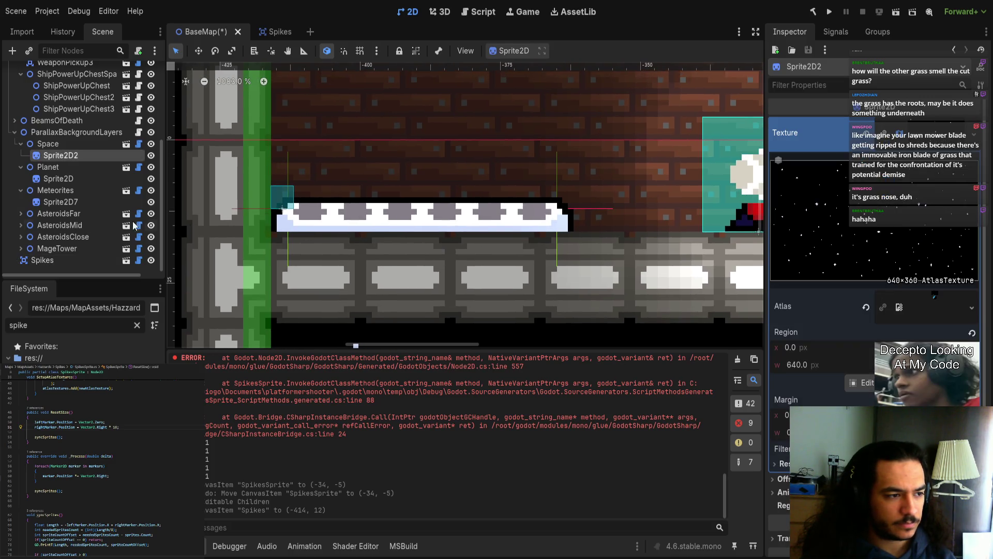
{"action": "left_click", "coordinate": [79, 257]}
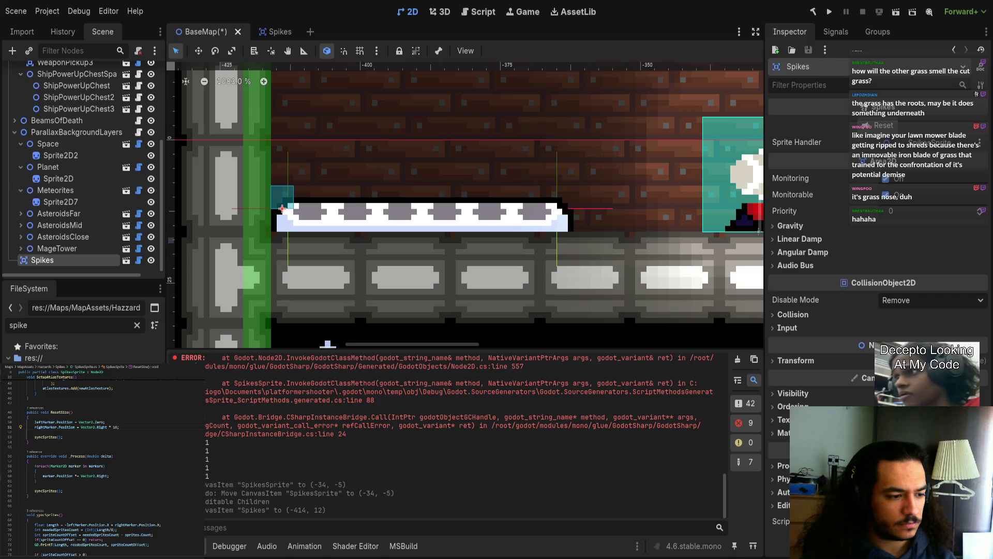
{"action": "left_click", "coordinate": [60, 247]}
Drag the Right Marker rightward to stretch the spikes along the platform
{"action": "left_click", "coordinate": [57, 259]}
{"action": "left_click_drag", "start_coordinate": [507, 261], "coordinate": [647, 260]}
{"action": "scroll", "coordinate": [647, 259], "scroll_direction": "right", "scroll_amount": 3}
{"action": "left_click_drag", "start_coordinate": [475, 260], "coordinate": [700, 259]}
{"action": "scroll", "coordinate": [477, 289], "scroll_direction": "down", "scroll_amount": 2}
{"action": "scroll", "coordinate": [477, 291], "scroll_direction": "down", "scroll_amount": 2}
{"action": "mouse_move", "coordinate": [484, 292]}
{"action": "left_mouse_down"}
{"action": "mouse_move", "coordinate": [579, 296]}
{"action": "mouse_move", "coordinate": [531, 302]}
{"action": "left_mouse_up"}
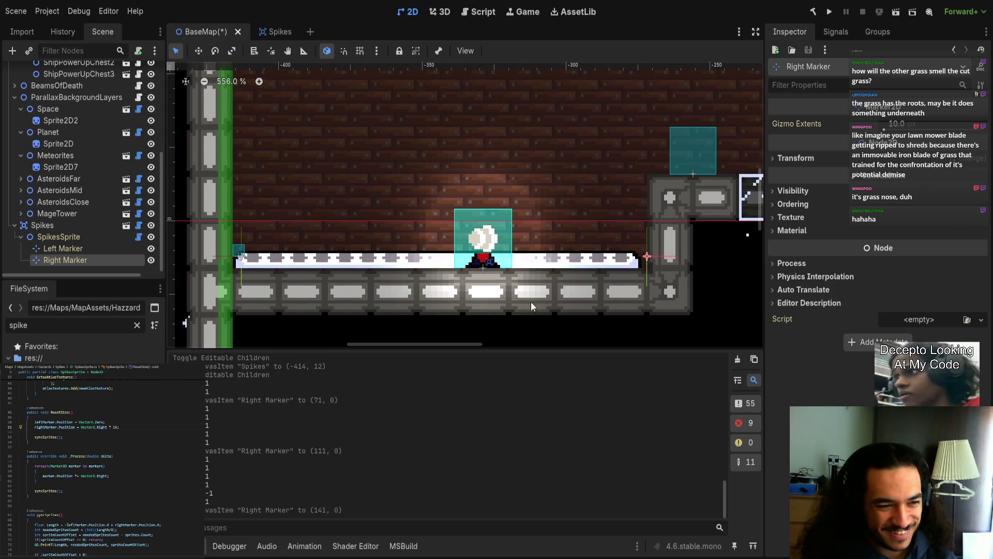
{"action": "scroll", "coordinate": [532, 302], "scroll_direction": "left", "scroll_amount": 3}
Nudge Spikes 2 px left to (-417, 12) and extend Right Marker to the platform's right end
{"action": "left_click", "coordinate": [290, 264]}
{"action": "left_click", "coordinate": [72, 237]}
{"action": "mouse_move", "coordinate": [392, 300]}
{"action": "left_mouse_down"}
{"action": "mouse_move", "coordinate": [384, 296]}
{"action": "mouse_move", "coordinate": [400, 297]}
{"action": "left_mouse_up"}
{"action": "key", "text": "ctrl+z"}
{"action": "left_click", "coordinate": [77, 224]}
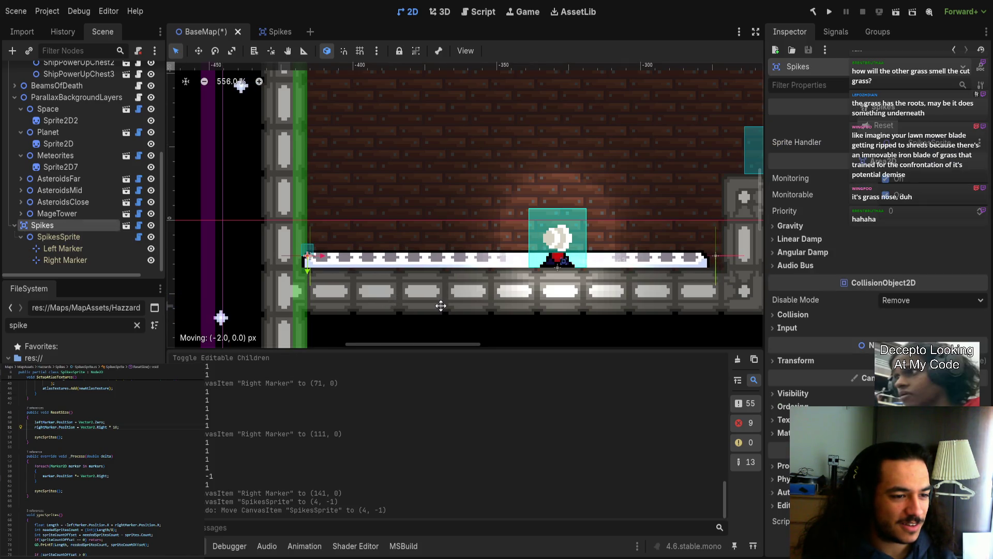
{"action": "scroll", "coordinate": [276, 280], "scroll_direction": "up", "scroll_amount": 8}
{"action": "scroll", "coordinate": [271, 278], "scroll_direction": "down", "scroll_amount": 2}
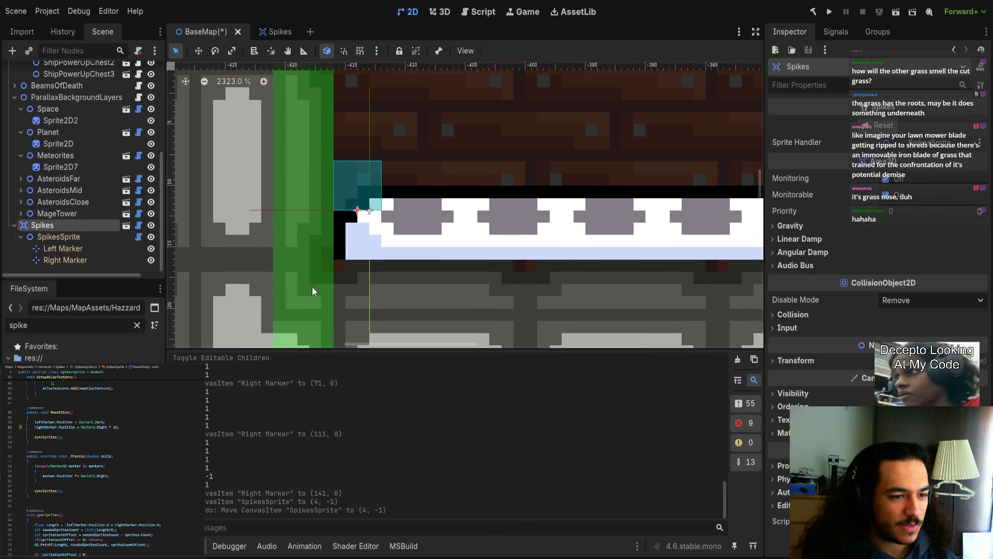
{"action": "left_click_drag", "start_coordinate": [406, 322], "coordinate": [390, 318]}
{"action": "scroll", "coordinate": [390, 319], "scroll_direction": "down", "scroll_amount": 4}
{"action": "mouse_move", "coordinate": [648, 244]}
{"action": "left_mouse_down"}
{"action": "mouse_move", "coordinate": [723, 277]}
{"action": "mouse_move", "coordinate": [658, 287]}
{"action": "left_mouse_up"}
Shift SpikesSprite to line up with the markers and frame it in view
{"action": "scroll", "coordinate": [560, 279], "scroll_direction": "down", "scroll_amount": 2}
{"action": "scroll", "coordinate": [173, 276], "scroll_direction": "up", "scroll_amount": 3}
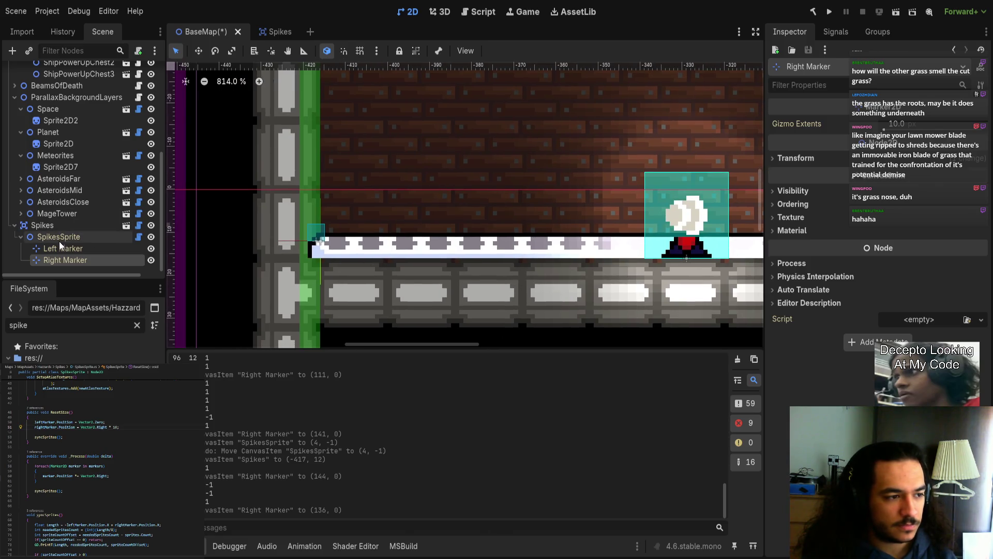
{"action": "left_click", "coordinate": [64, 238]}
{"action": "left_click_drag", "start_coordinate": [375, 288], "coordinate": [397, 289]}
{"action": "key", "text": "f"}
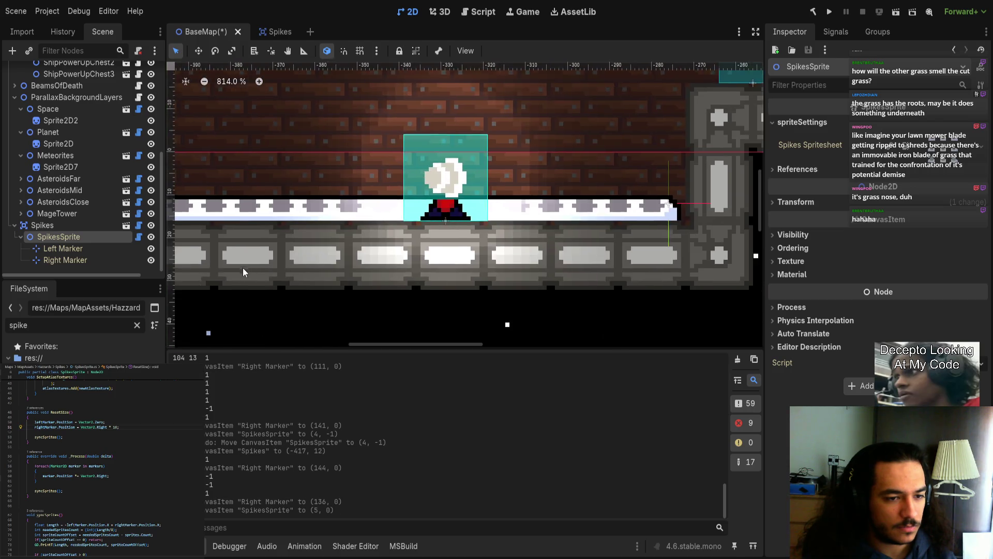
{"action": "scroll", "coordinate": [238, 269], "scroll_direction": "down", "scroll_amount": 3}
{"action": "scroll", "coordinate": [389, 262], "scroll_direction": "up", "scroll_amount": 1}
{"action": "left_click", "coordinate": [390, 262]}
{"action": "scroll", "coordinate": [392, 269], "scroll_direction": "down", "scroll_amount": 2}
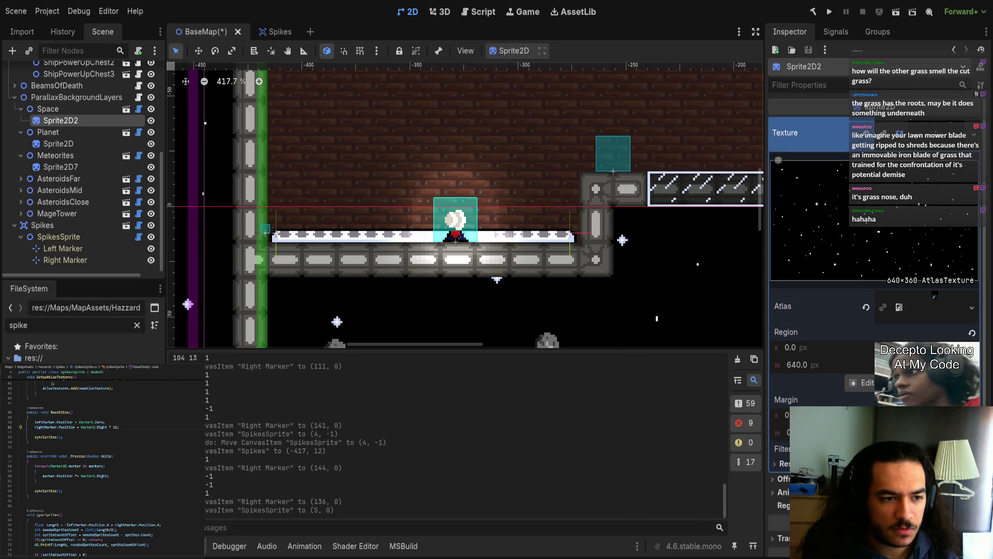
Switch to the Spikes scene and select Left Marker, SpikesSprite, then the Spikes root node
{"action": "scroll", "coordinate": [453, 264], "scroll_direction": "down", "scroll_amount": 5}
{"action": "scroll", "coordinate": [453, 263], "scroll_direction": "down", "scroll_amount": 3}
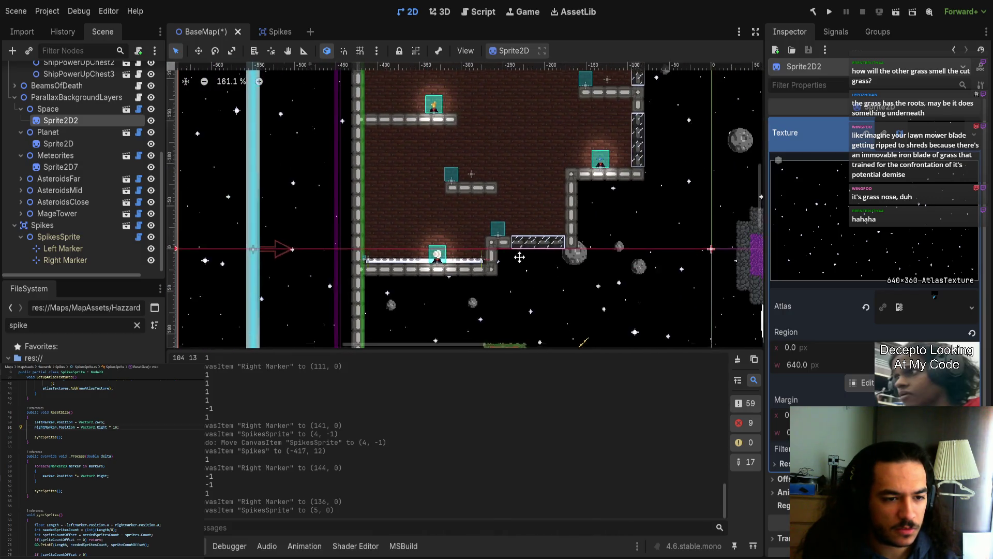
{"action": "left_click", "coordinate": [280, 32]}
{"action": "scroll", "coordinate": [371, 163], "scroll_direction": "right", "scroll_amount": 3}
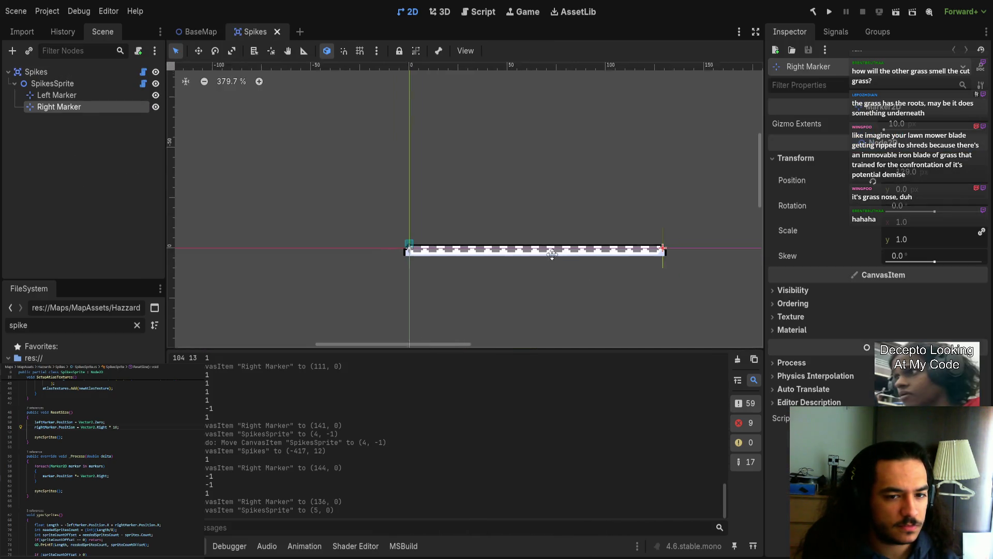
{"action": "left_click", "coordinate": [373, 244]}
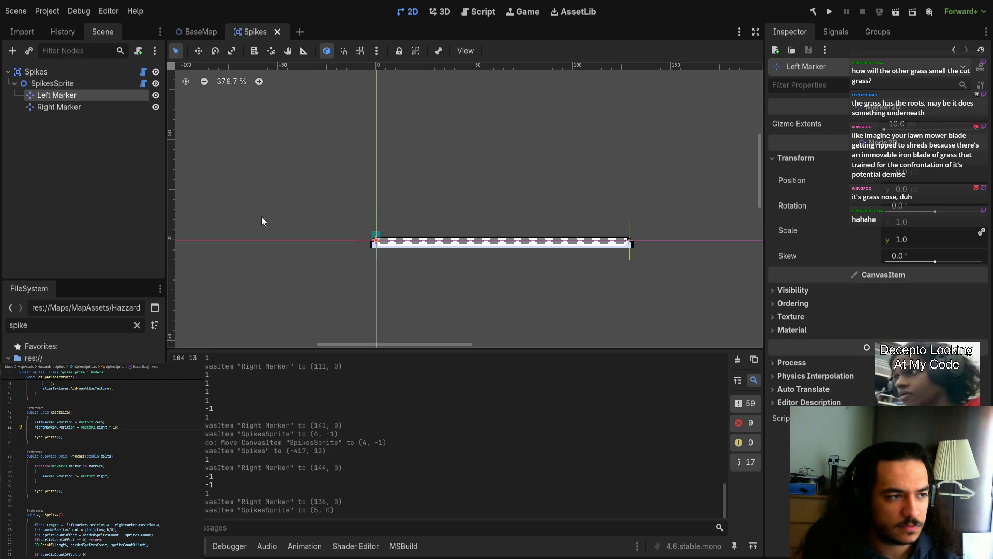
{"action": "left_click", "coordinate": [110, 84]}
{"action": "left_click", "coordinate": [108, 71]}
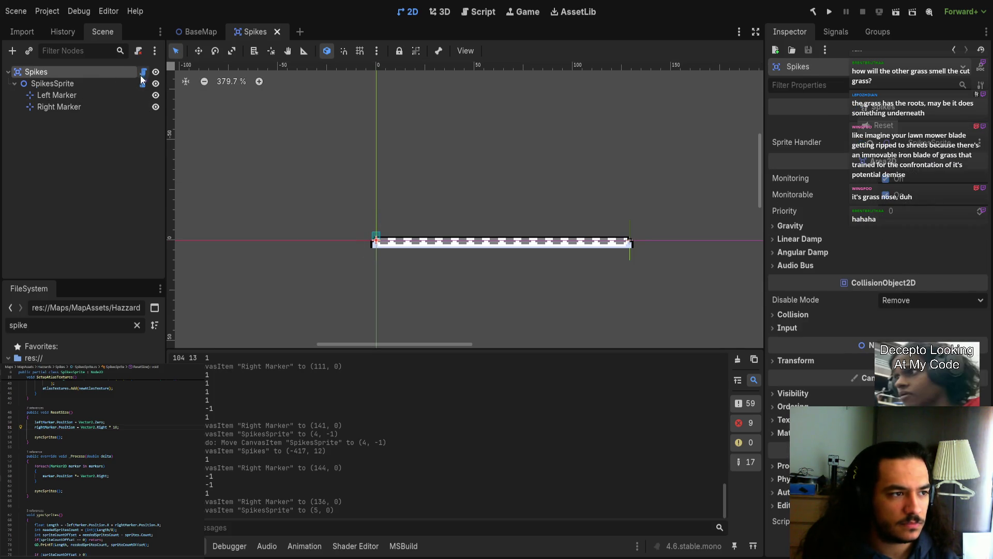
Select the spikes sprite node and bring its SpikesSprite offset code into view
{"action": "scroll", "coordinate": [486, 279], "scroll_direction": "up", "scroll_amount": 7}
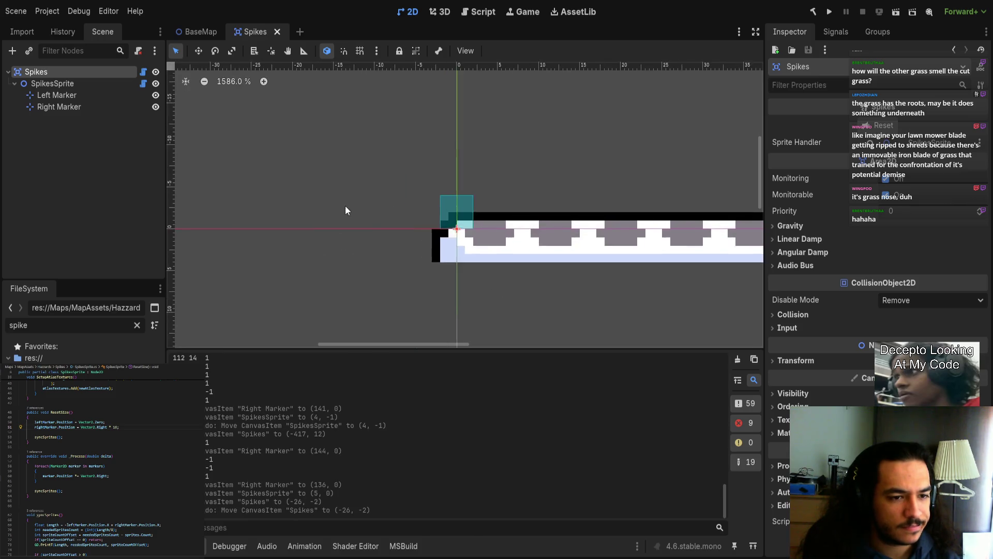
{"action": "scroll", "coordinate": [345, 210], "scroll_direction": "up", "scroll_amount": 3}
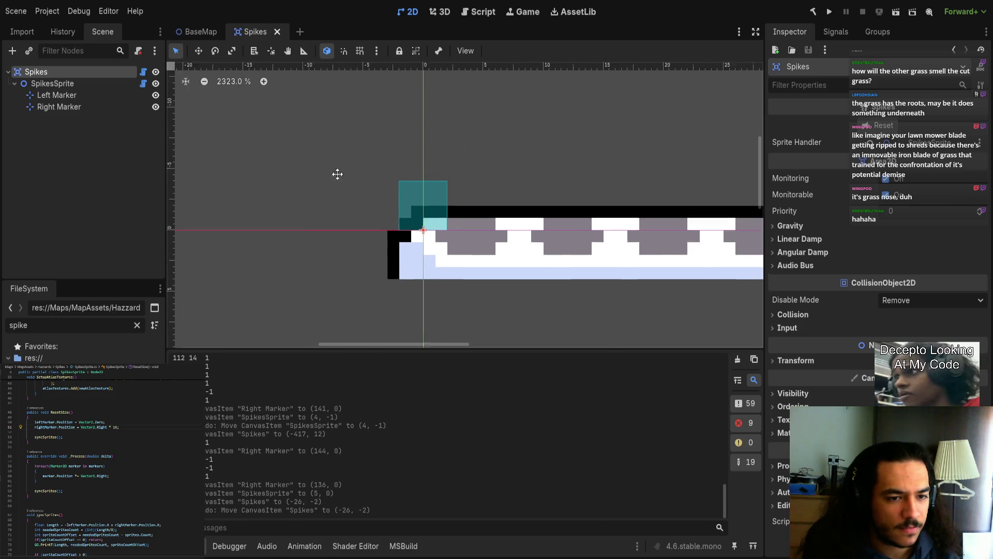
{"action": "left_click", "coordinate": [132, 83]}
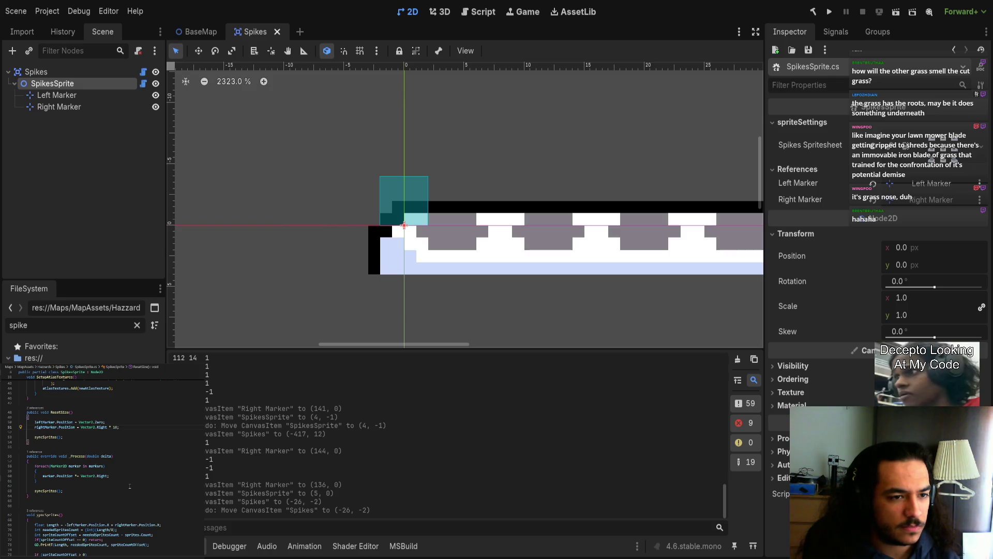
{"action": "scroll", "coordinate": [130, 486], "scroll_direction": "down", "scroll_amount": 10}
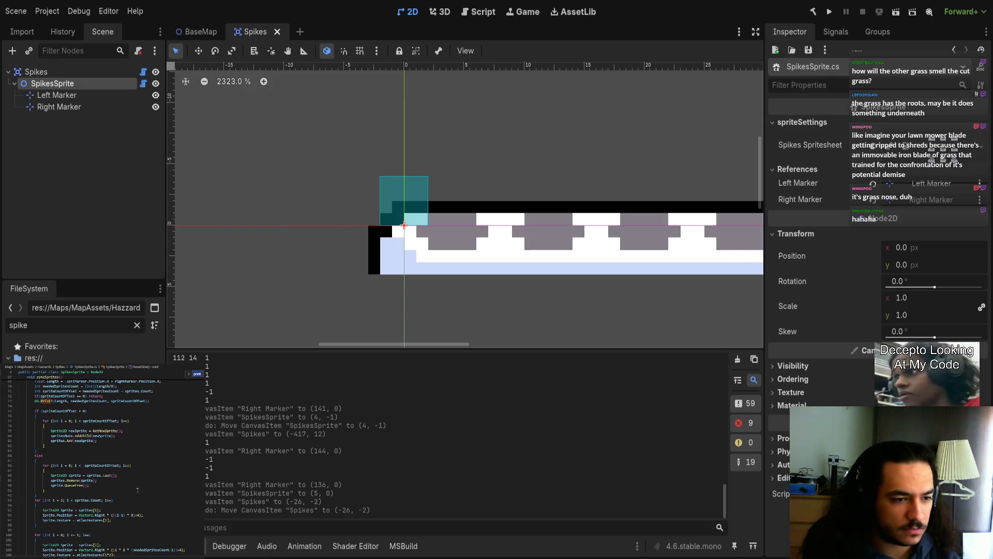
{"action": "scroll", "coordinate": [138, 490], "scroll_direction": "up", "scroll_amount": 5}
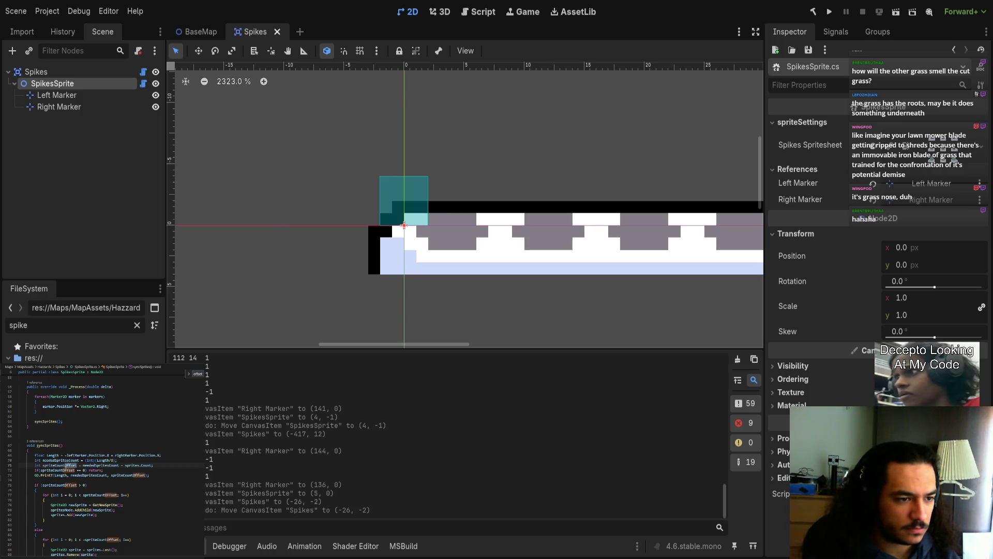
{"action": "scroll", "coordinate": [130, 508], "scroll_direction": "up", "scroll_amount": 1}
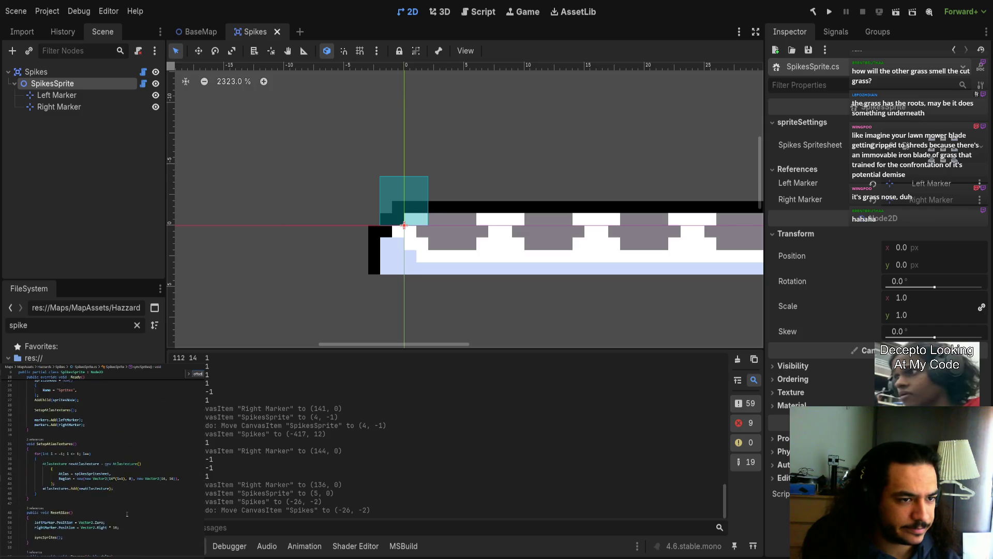
{"action": "scroll", "coordinate": [128, 518], "scroll_direction": "down", "scroll_amount": 10}
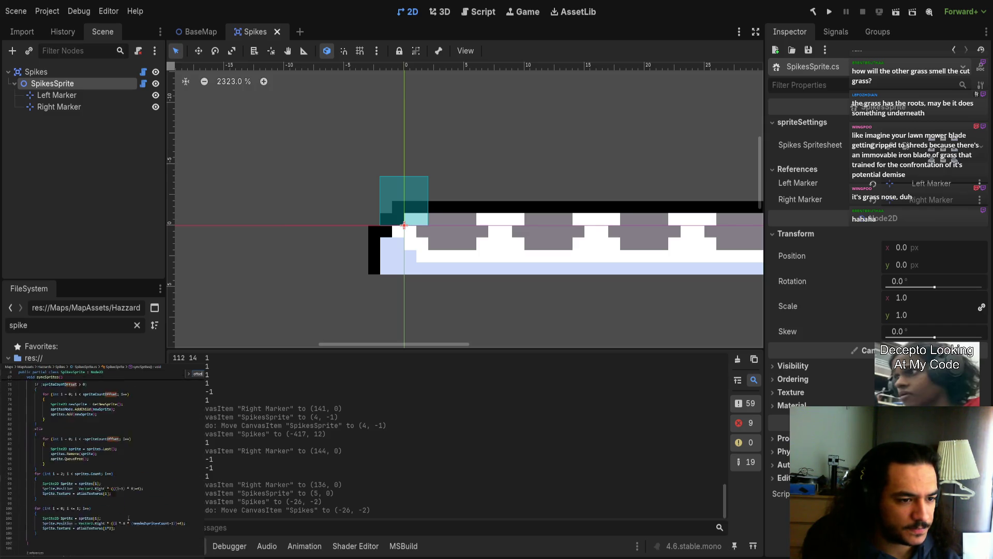
Edit the GetNewSprite offset line so it reads Vector2.Up * 4 instead of Down
{"action": "left_click", "coordinate": [80, 459]}
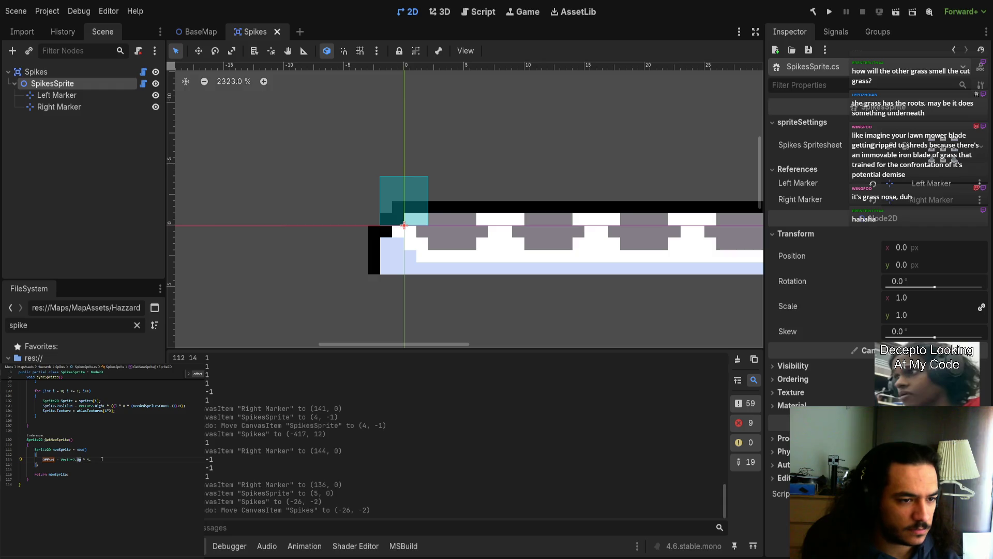
{"action": "type", "text": "Dow"}
{"action": "key", "text": "Return"}
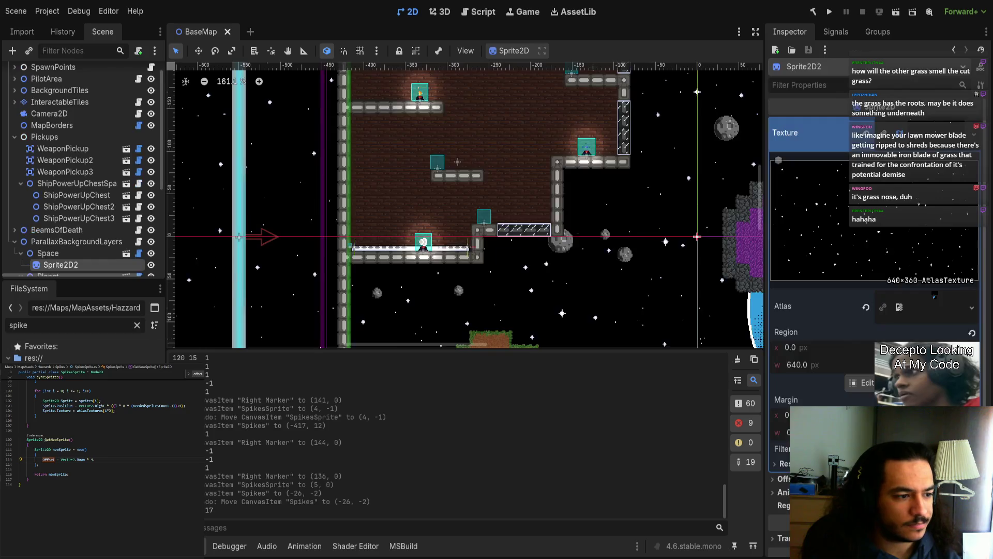
{"action": "scroll", "coordinate": [375, 209], "scroll_direction": "down", "scroll_amount": 2}
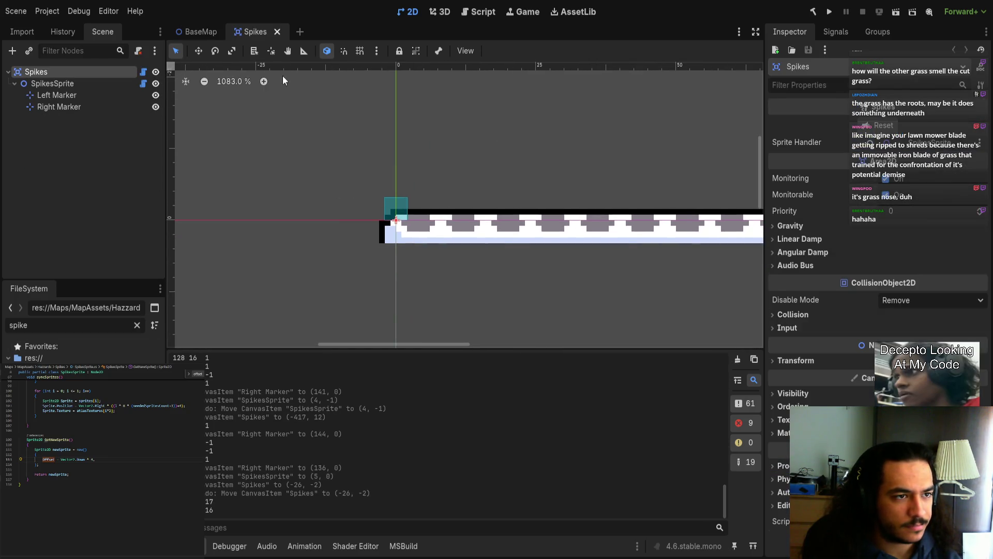
{"action": "middle_click", "coordinate": [259, 30]}
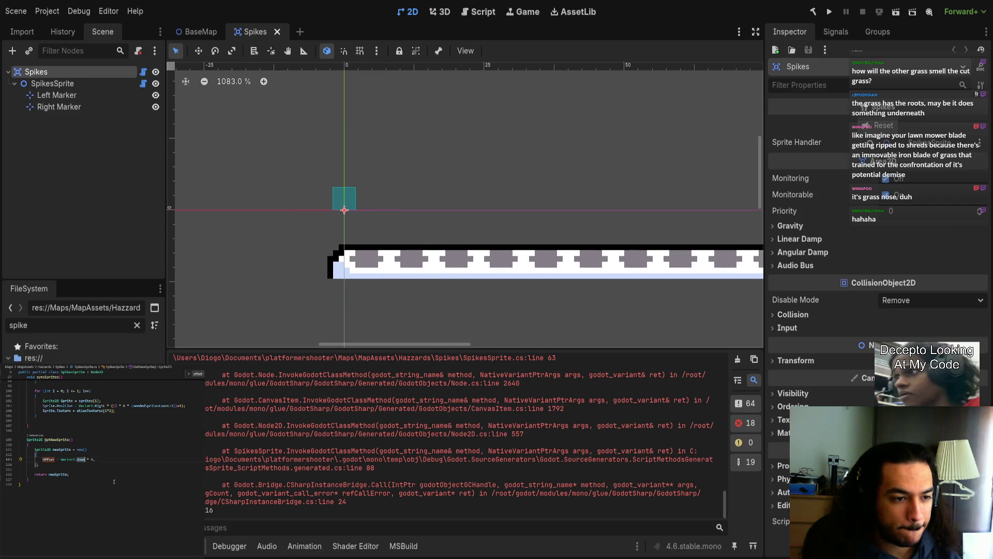
{"action": "type", "text": "Up"}
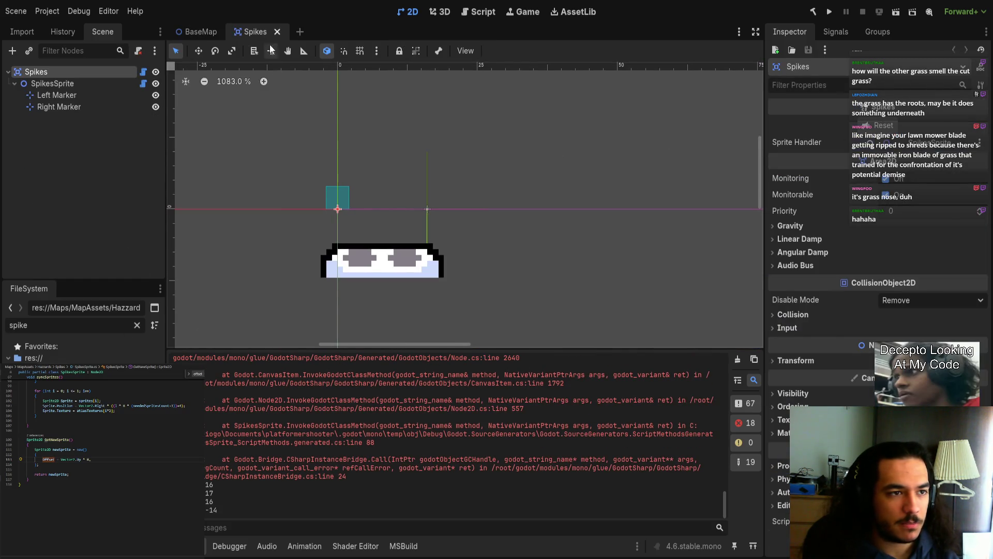
Rebuild the .NET project with the Vector2.Up offset change
{"action": "left_click", "coordinate": [277, 32]}
{"action": "left_click", "coordinate": [813, 11]}
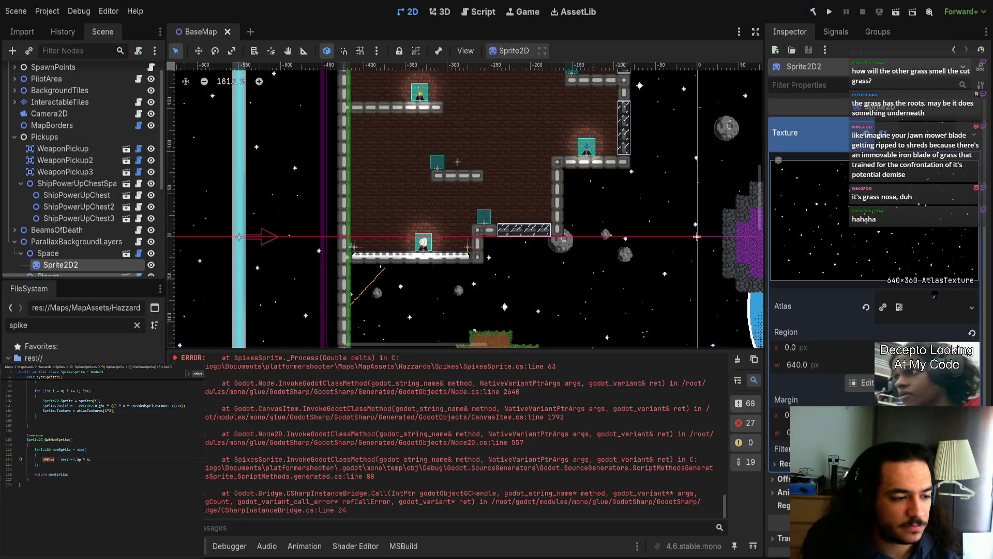
{"action": "scroll", "coordinate": [286, 267], "scroll_direction": "down", "scroll_amount": 3}
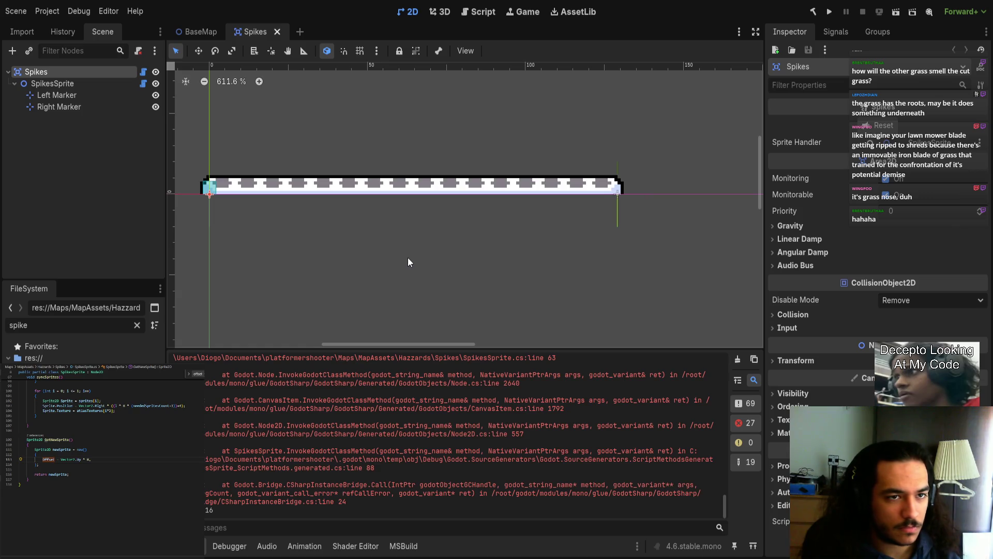
Inspect the spiked platform in BaseMap, then close the BaseMap and Spikes scenes
{"action": "left_click", "coordinate": [195, 32]}
{"action": "scroll", "coordinate": [457, 261], "scroll_direction": "up", "scroll_amount": 6}
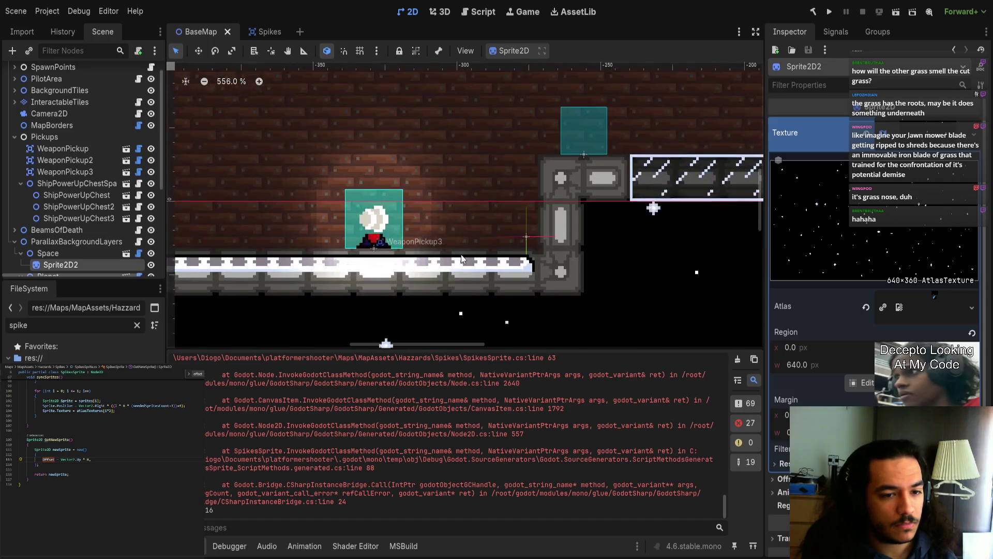
{"action": "mouse_move", "coordinate": [456, 261]}
{"action": "left_mouse_down"}
{"action": "mouse_move", "coordinate": [479, 266]}
{"action": "mouse_move", "coordinate": [595, 217]}
{"action": "left_mouse_up"}
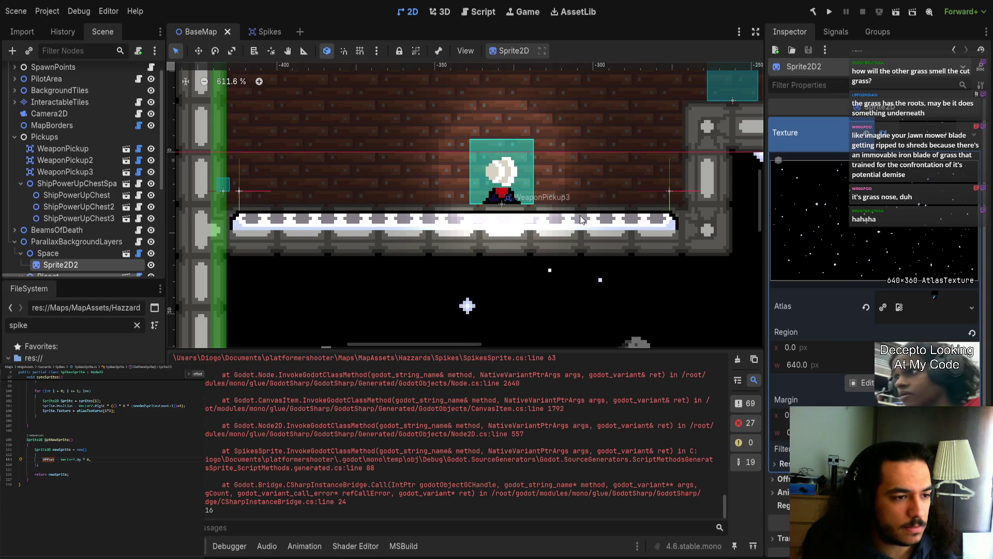
{"action": "scroll", "coordinate": [428, 241], "scroll_direction": "up", "scroll_amount": 4}
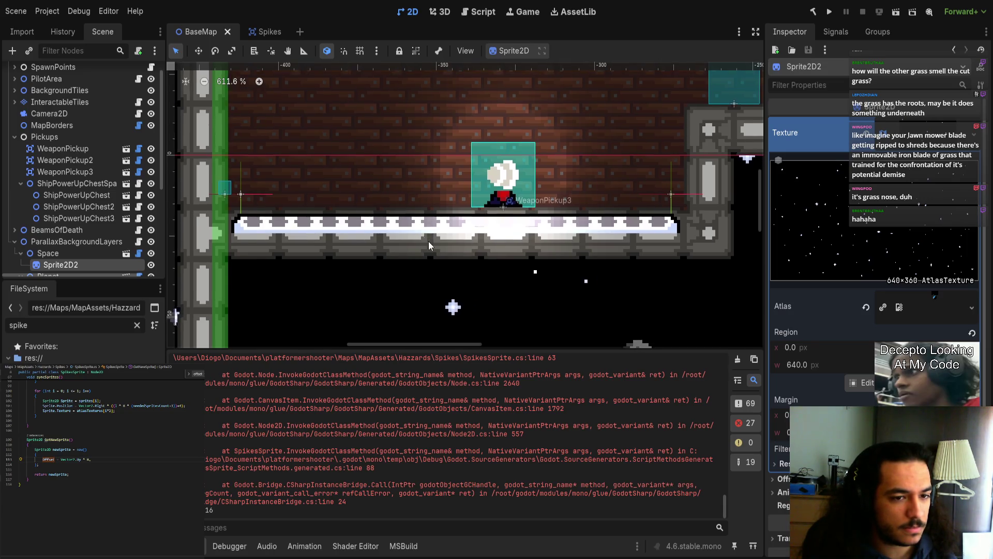
{"action": "scroll", "coordinate": [459, 225], "scroll_direction": "down", "scroll_amount": 5}
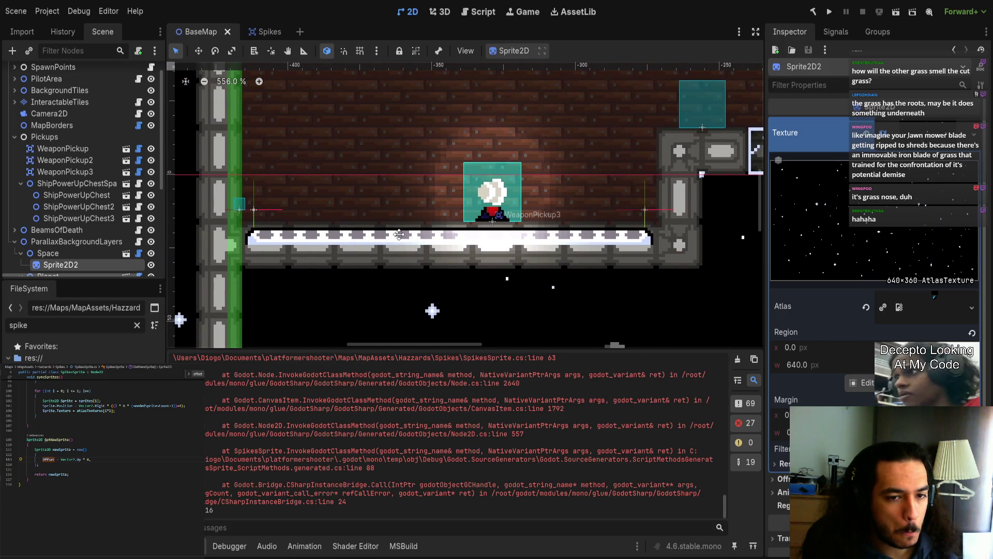
{"action": "left_click", "coordinate": [254, 211]}
{"action": "left_click", "coordinate": [271, 238]}
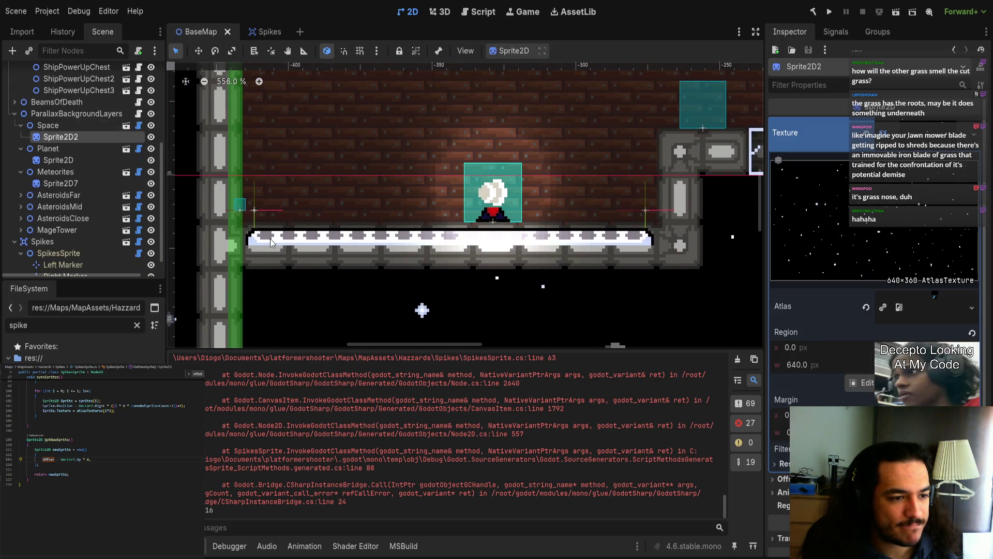
{"action": "left_click", "coordinate": [57, 161]}
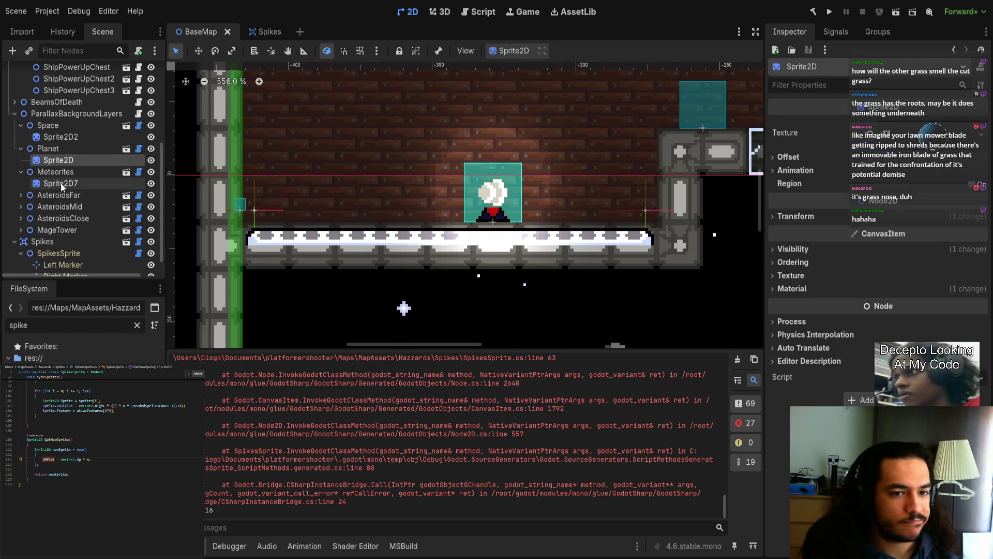
{"action": "middle_click", "coordinate": [207, 33]}
{"action": "middle_click", "coordinate": [204, 32]}
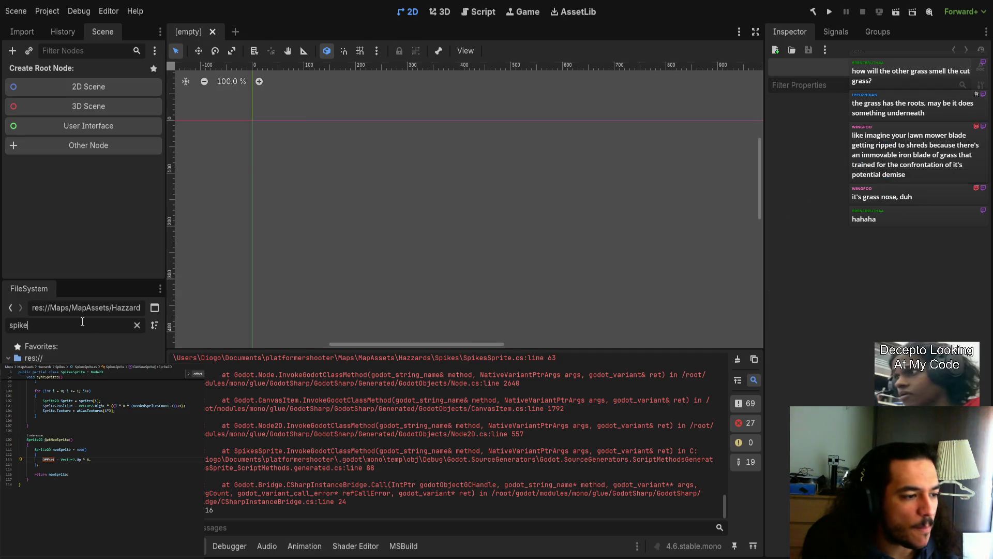
Reopen BaseMap, move the spikes about 15 px down onto the platform, and save
{"action": "type", "text": "basemap"}
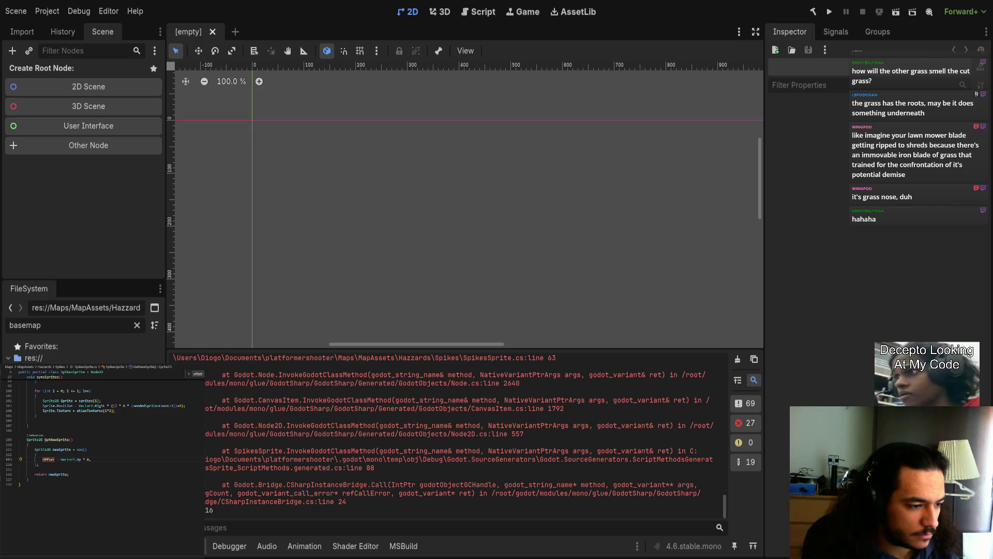
{"action": "key", "text": "Return"}
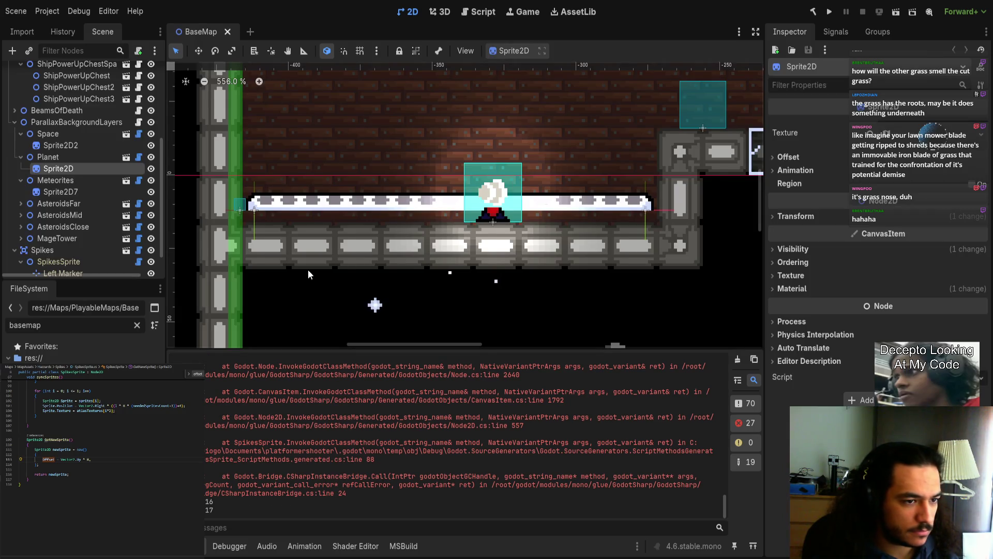
{"action": "left_click", "coordinate": [266, 210]}
{"action": "left_click", "coordinate": [256, 210]}
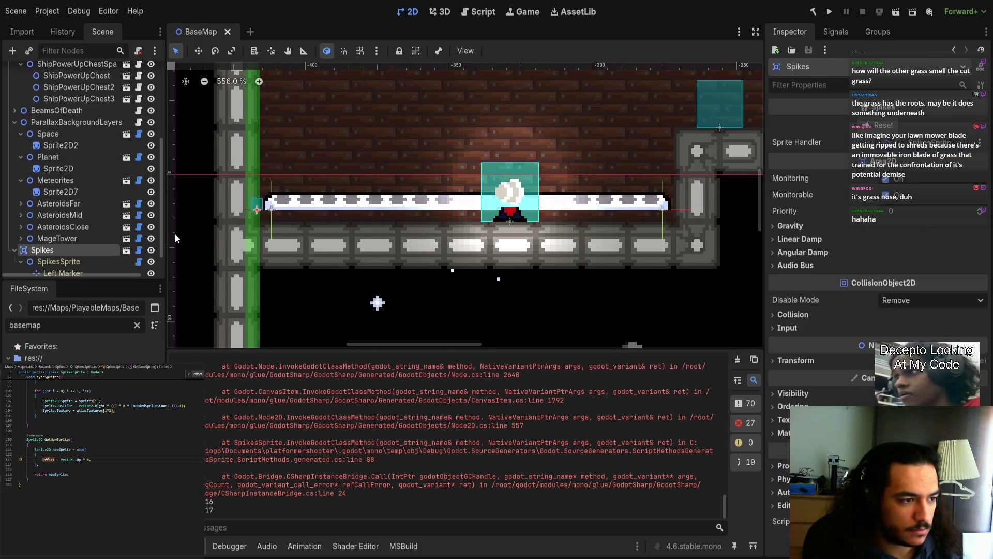
{"action": "left_click_drag", "start_coordinate": [286, 240], "coordinate": [285, 247]}
{"action": "left_click", "coordinate": [290, 257]}
{"action": "key", "text": "ctrl+s"}
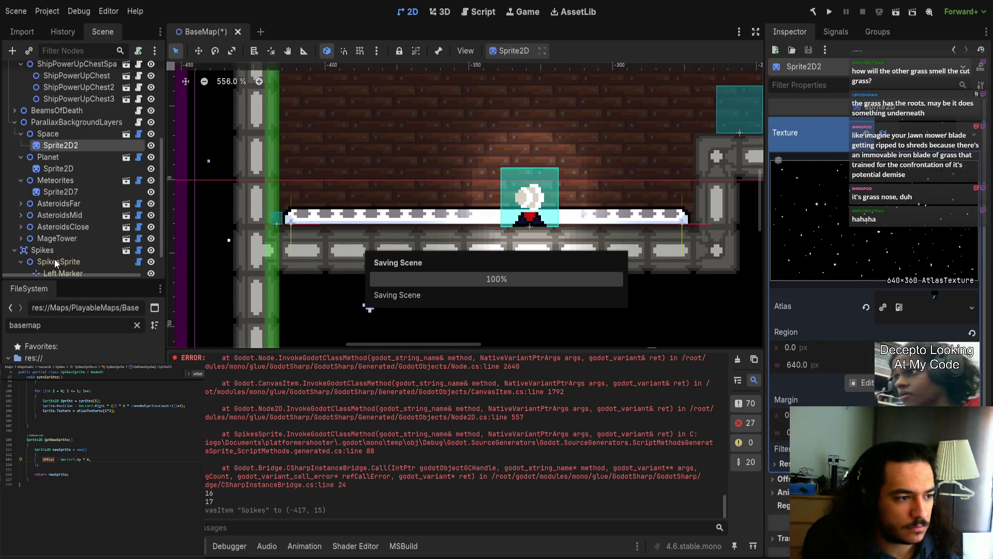
Delete the old Spikes node and drop a fresh Spikes.tscn instance onto the platform
{"action": "left_click", "coordinate": [58, 261]}
{"action": "left_click", "coordinate": [87, 251]}
{"action": "key", "text": "Delete"}
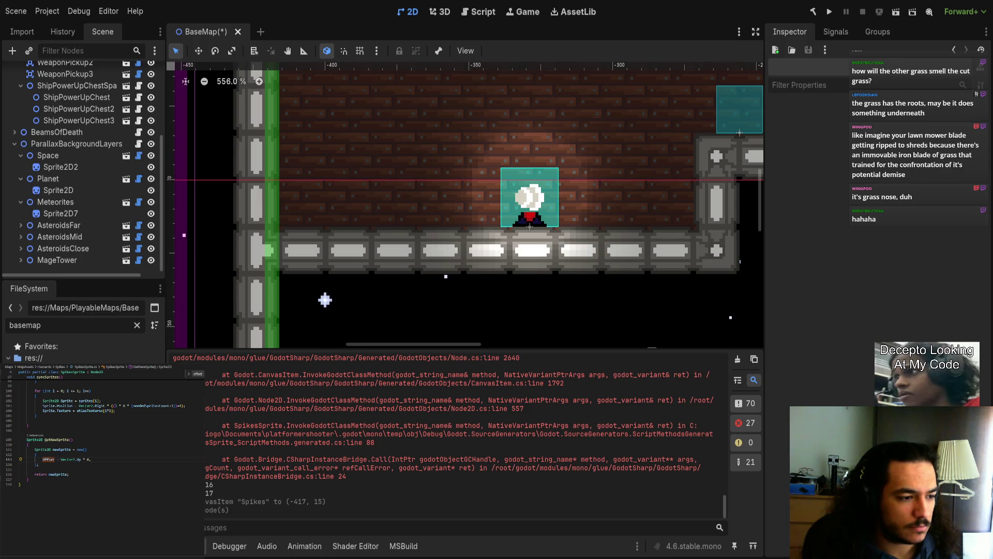
{"action": "double_click", "coordinate": [64, 326]}
{"action": "type", "text": "spikes"}
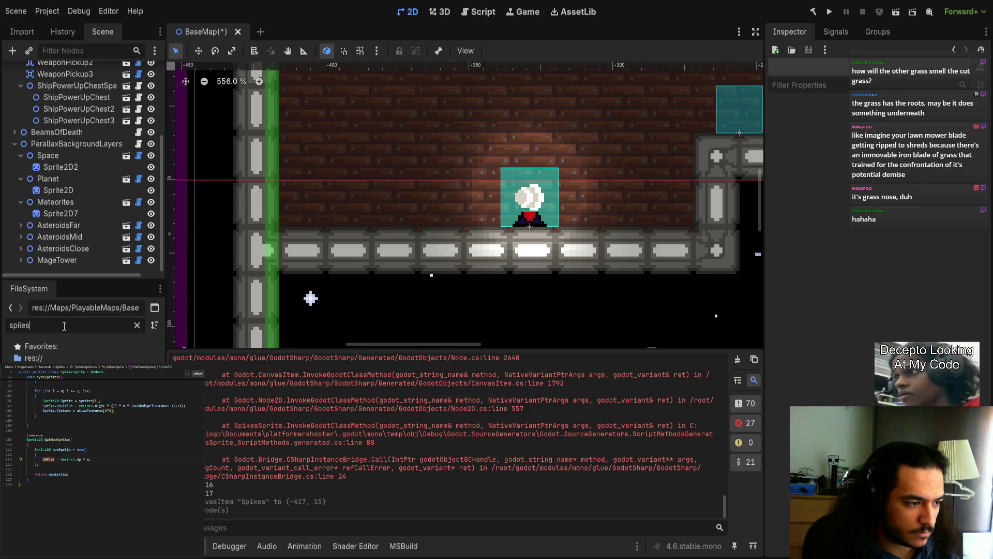
{"action": "mouse_move", "coordinate": [67, 427]}
{"action": "left_mouse_down"}
{"action": "mouse_move", "coordinate": [255, 310]}
{"action": "mouse_move", "coordinate": [310, 223]}
{"action": "left_mouse_up"}
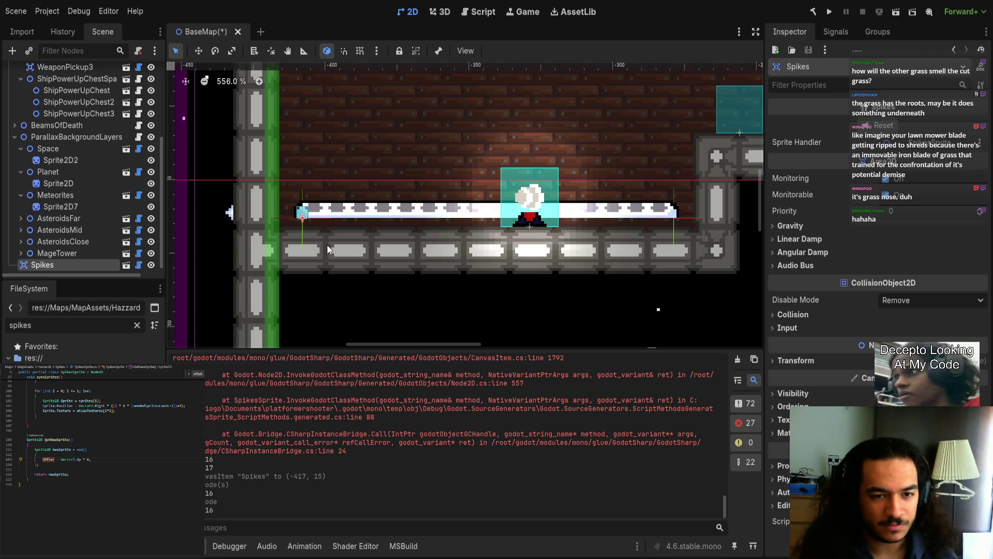
Save BaseMap, nudge the new spikes slightly left and down on the platform, and save again
{"action": "key", "text": "ctrl+s"}
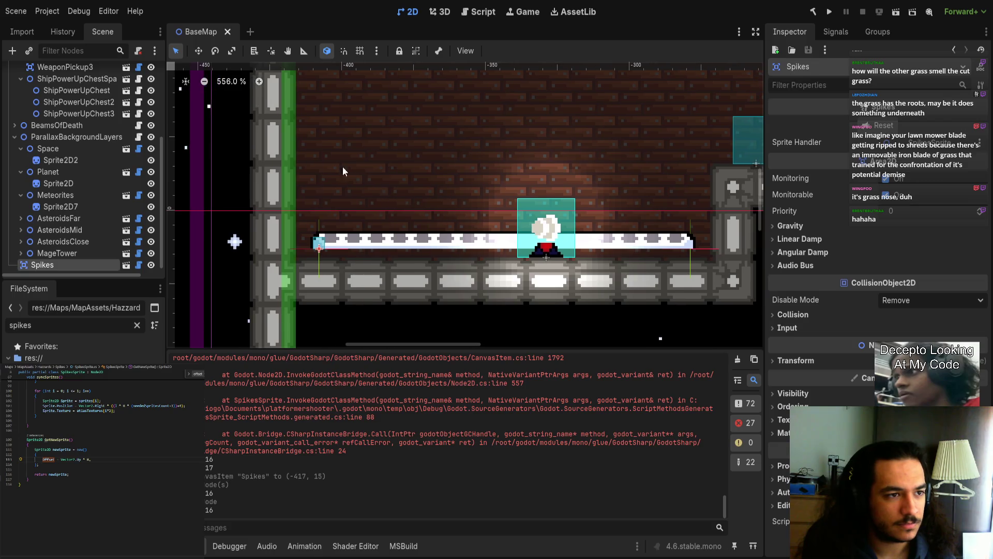
{"action": "left_click", "coordinate": [139, 265]}
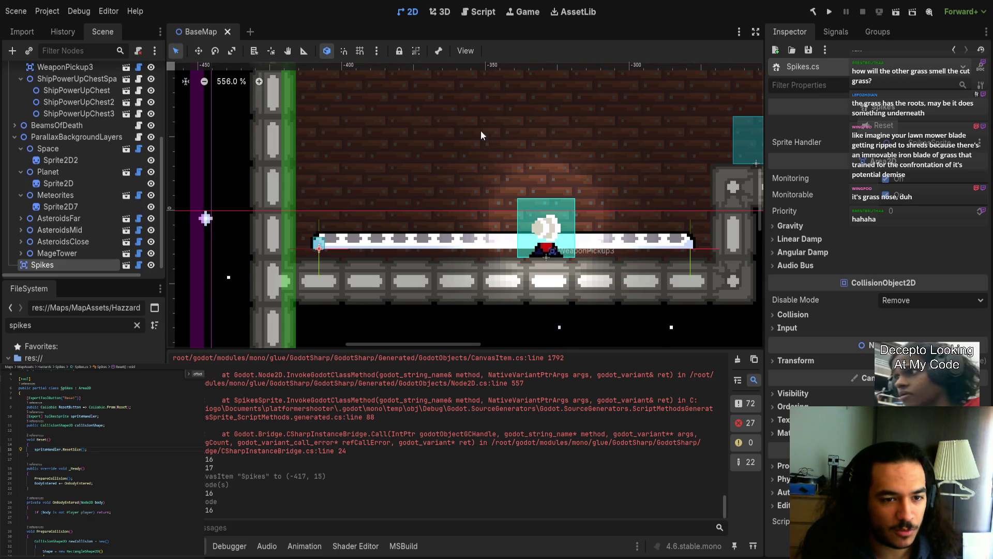
{"action": "left_click_drag", "start_coordinate": [412, 253], "coordinate": [390, 277]}
{"action": "scroll", "coordinate": [393, 276], "scroll_direction": "up", "scroll_amount": 3}
{"action": "scroll", "coordinate": [602, 248], "scroll_direction": "right", "scroll_amount": 5}
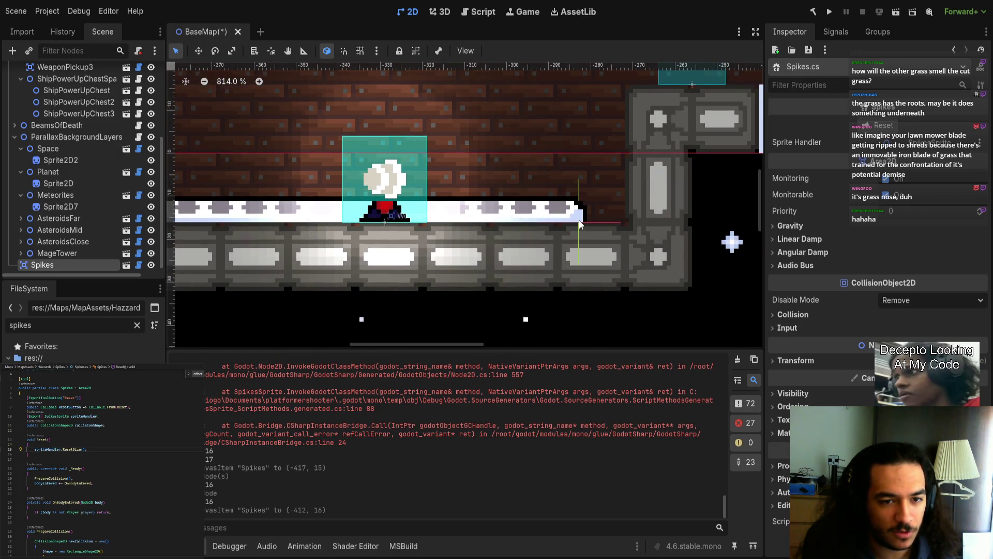
{"action": "scroll", "coordinate": [512, 236], "scroll_direction": "down", "scroll_amount": 8}
{"action": "key", "text": "ctrl+s"}
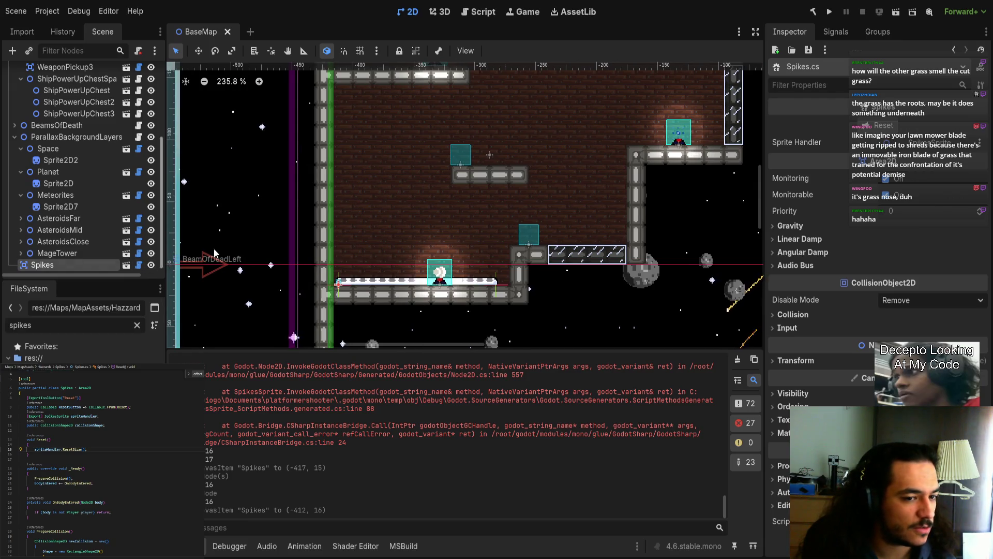
{"action": "scroll", "coordinate": [425, 223], "scroll_direction": "down", "scroll_amount": 1}
{"action": "scroll", "coordinate": [425, 223], "scroll_direction": "left", "scroll_amount": 1}
{"action": "scroll", "coordinate": [393, 221], "scroll_direction": "up", "scroll_amount": 1}
{"action": "scroll", "coordinate": [393, 221], "scroll_direction": "right", "scroll_amount": 1}
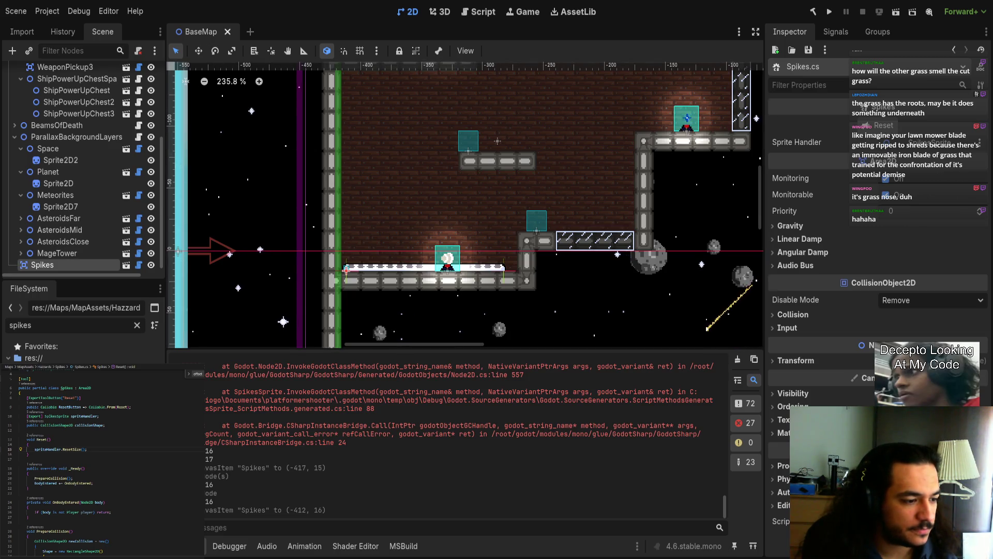
Open the Spikes scene and its Spikes.cs script for editing
{"action": "left_click", "coordinate": [126, 265]}
{"action": "scroll", "coordinate": [310, 218], "scroll_direction": "down", "scroll_amount": 3}
{"action": "left_click", "coordinate": [143, 72]}
{"action": "scroll", "coordinate": [82, 497], "scroll_direction": "down", "scroll_amount": 2}
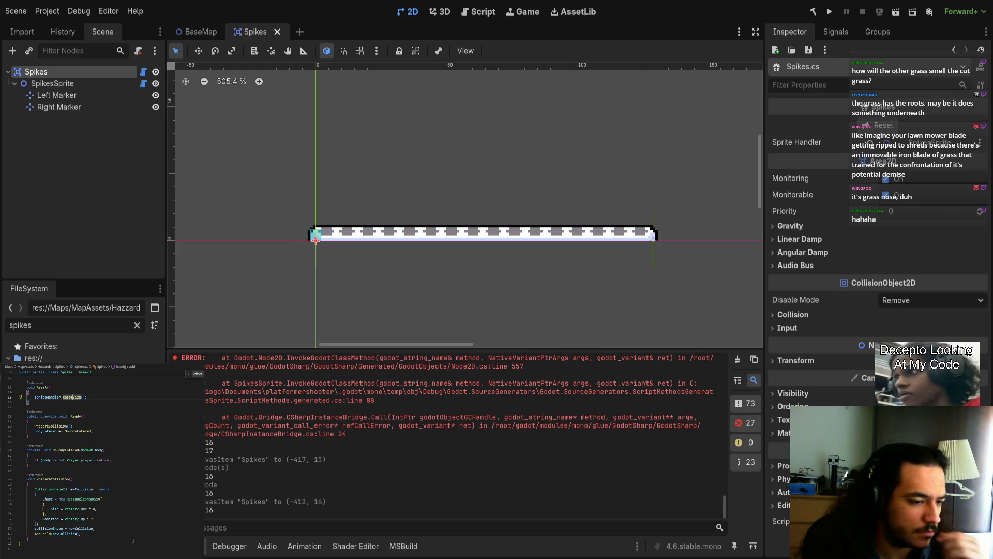
Add a new line below the non-Player return check in OnBodyEntered for player-interaction code
{"action": "scroll", "coordinate": [153, 505], "scroll_direction": "up", "scroll_amount": 3}
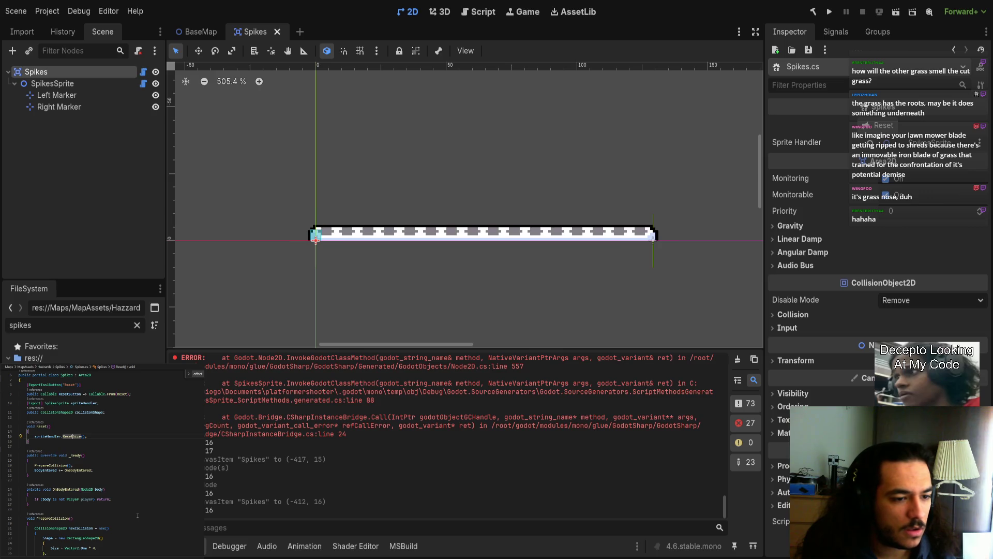
{"action": "scroll", "coordinate": [138, 515], "scroll_direction": "down", "scroll_amount": 1}
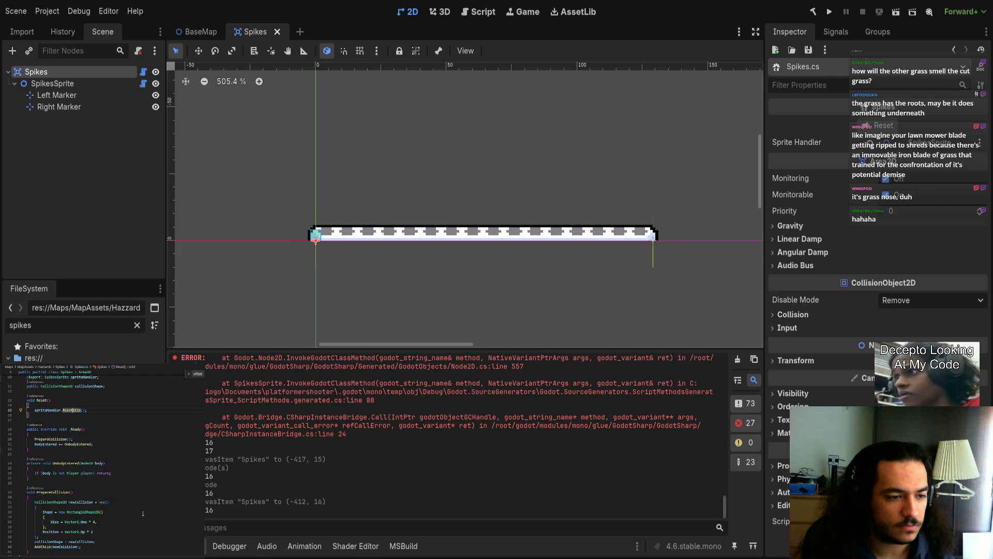
{"action": "left_click", "coordinate": [118, 471]}
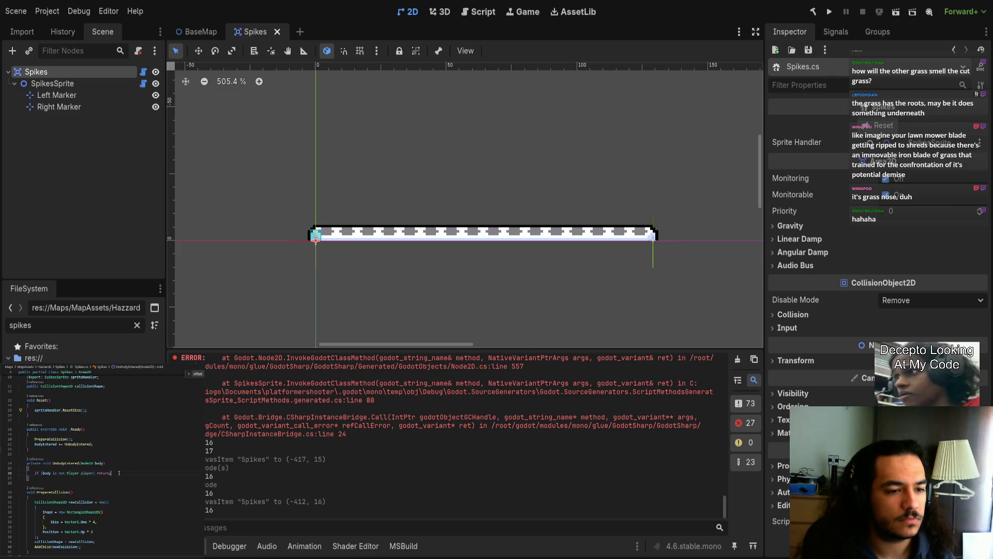
{"action": "key", "text": "Return"}
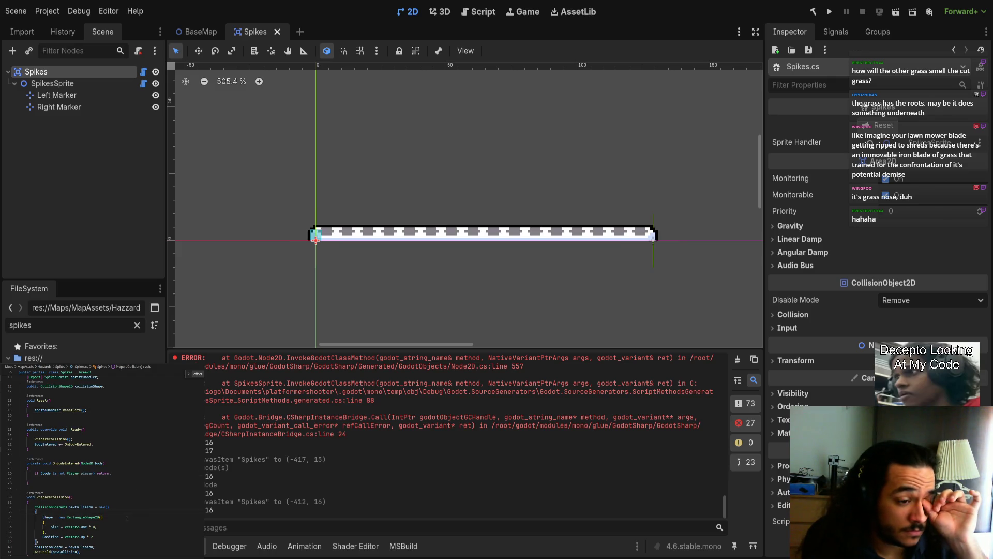
{"action": "type", "text": "if"}
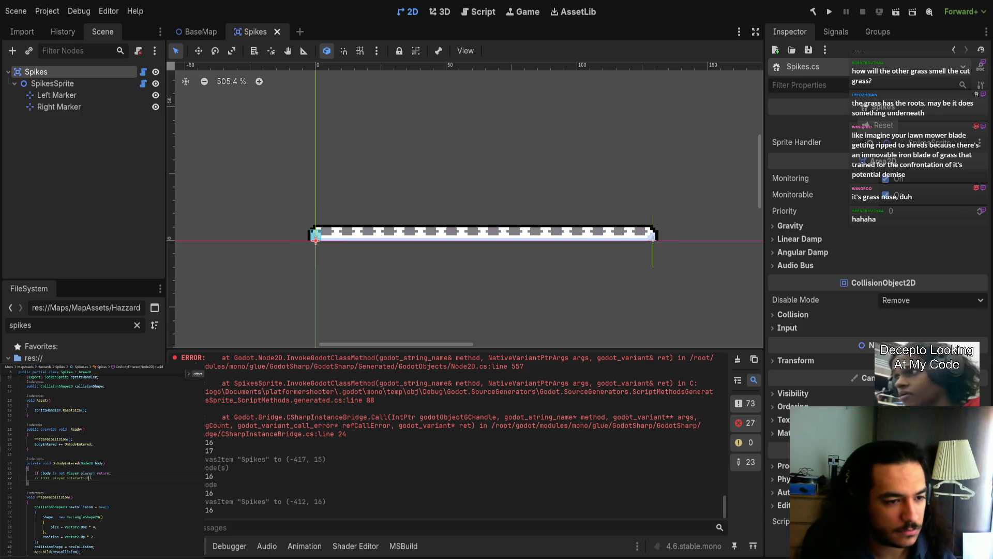
{"action": "scroll", "coordinate": [123, 499], "scroll_direction": "up", "scroll_amount": 1}
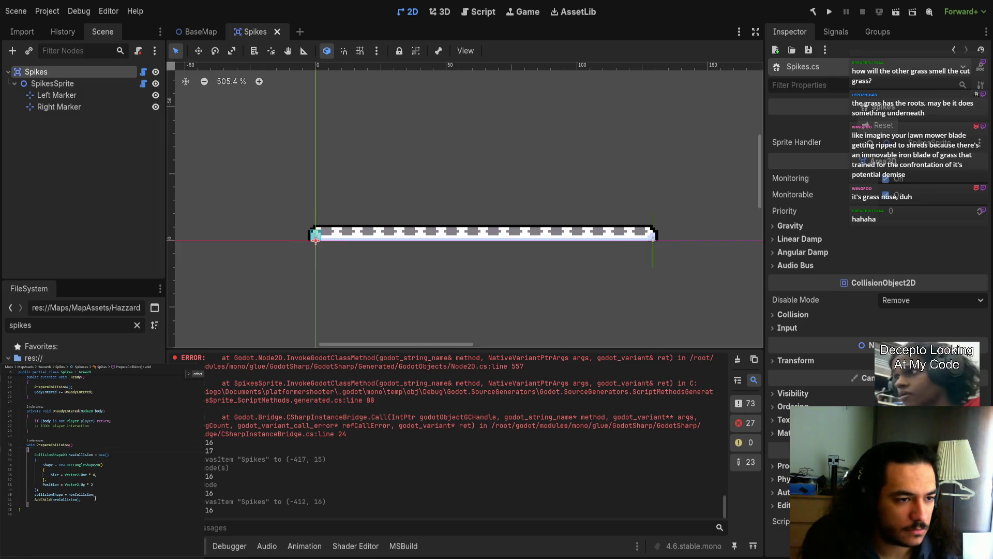
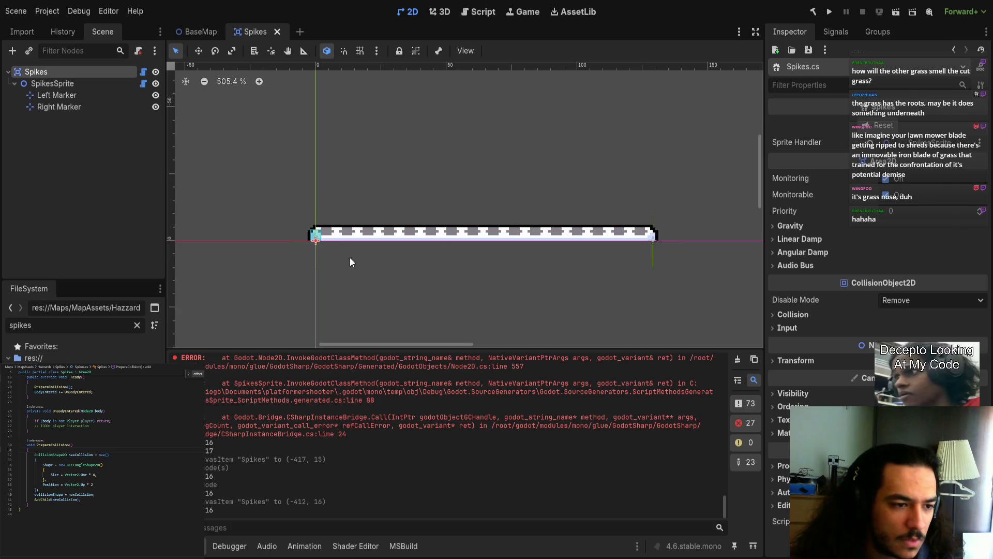
Replace Vector2.One in the collision size with arguments 16 and 4 on separate lines
{"action": "scroll", "coordinate": [357, 262], "scroll_direction": "up", "scroll_amount": 10}
{"action": "double_click", "coordinate": [83, 474]}
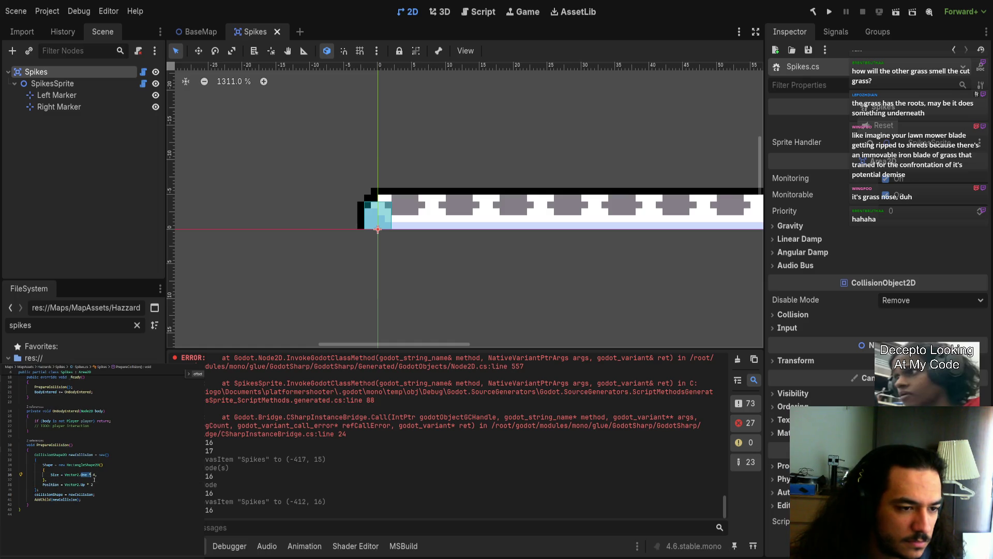
{"action": "key", "text": "BackSpace"}
{"action": "key", "text": "BackSpace"}
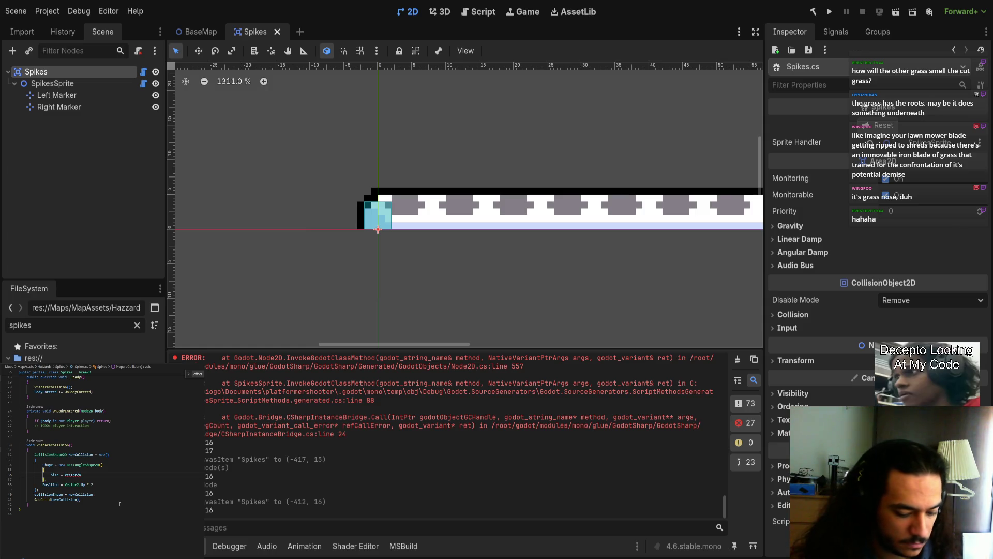
{"action": "type", "text": "("}
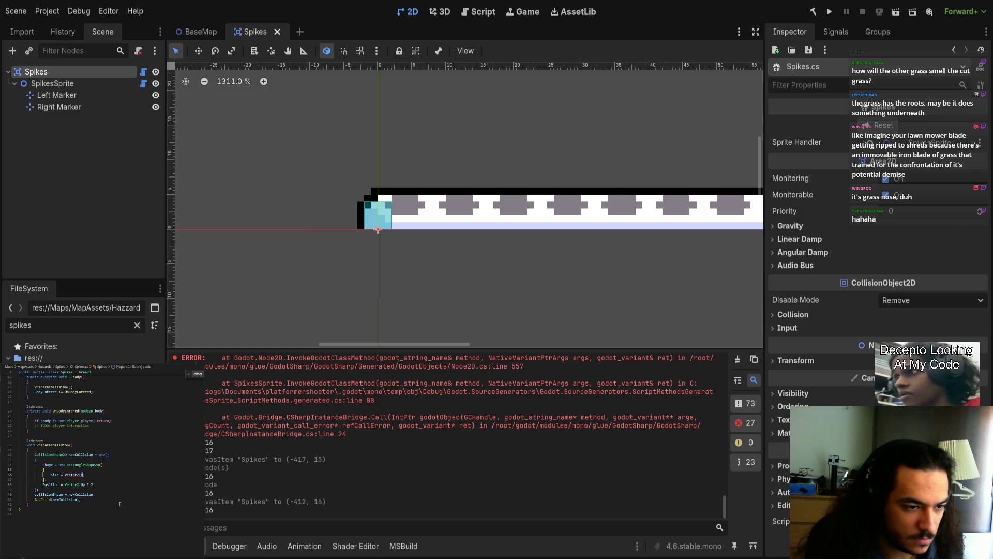
{"action": "type", "text": "16"}
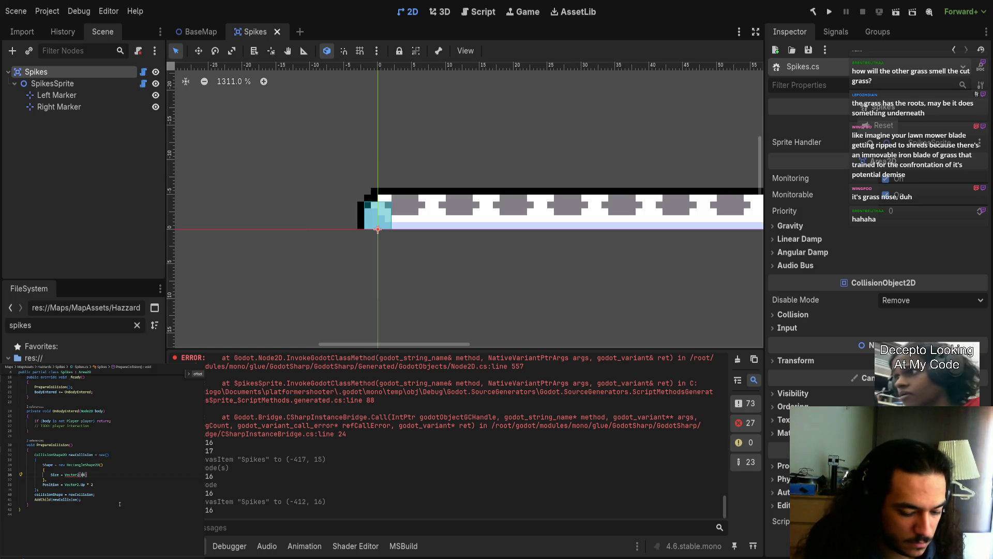
{"action": "type", "text": ","}
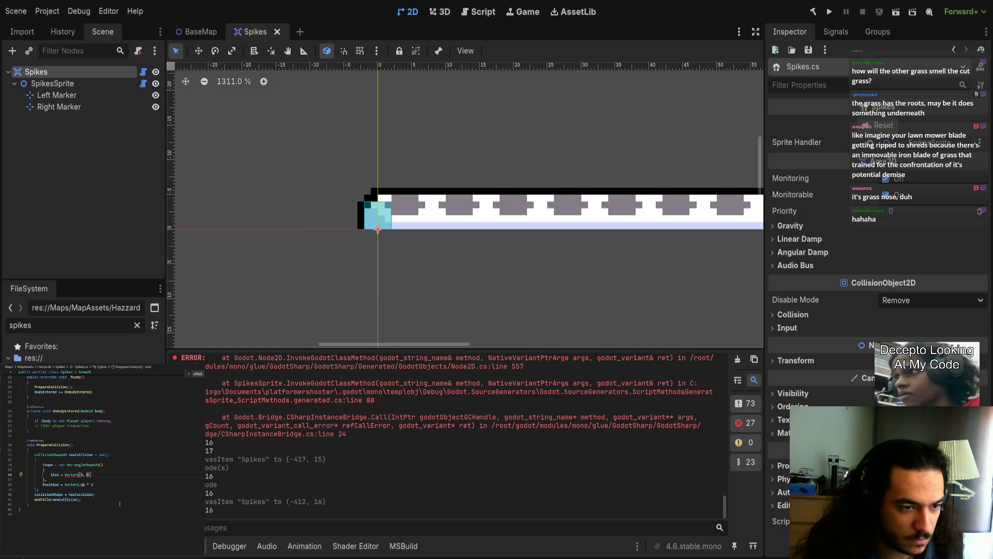
{"action": "key", "text": "Return"}
{"action": "key", "text": "Up"}
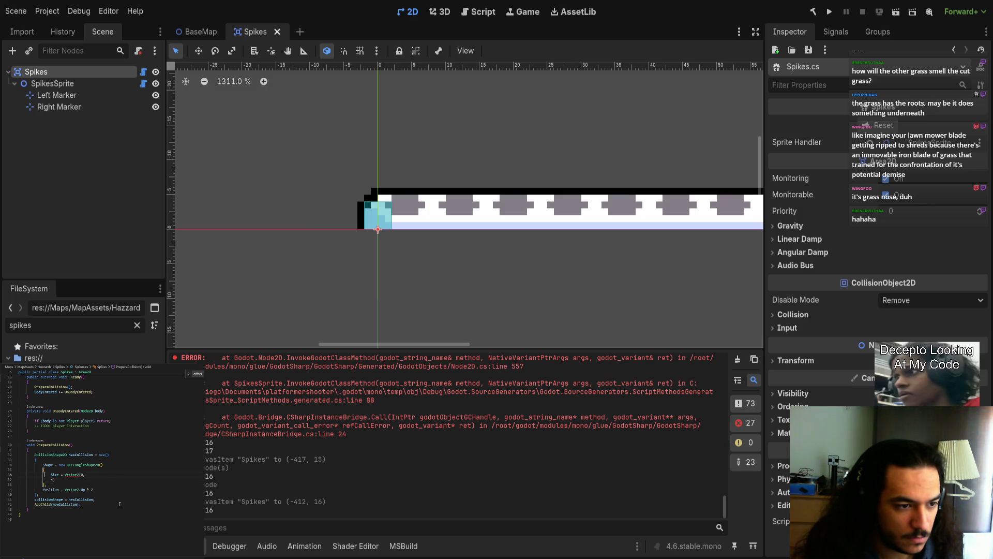
{"action": "key", "text": "Return"}
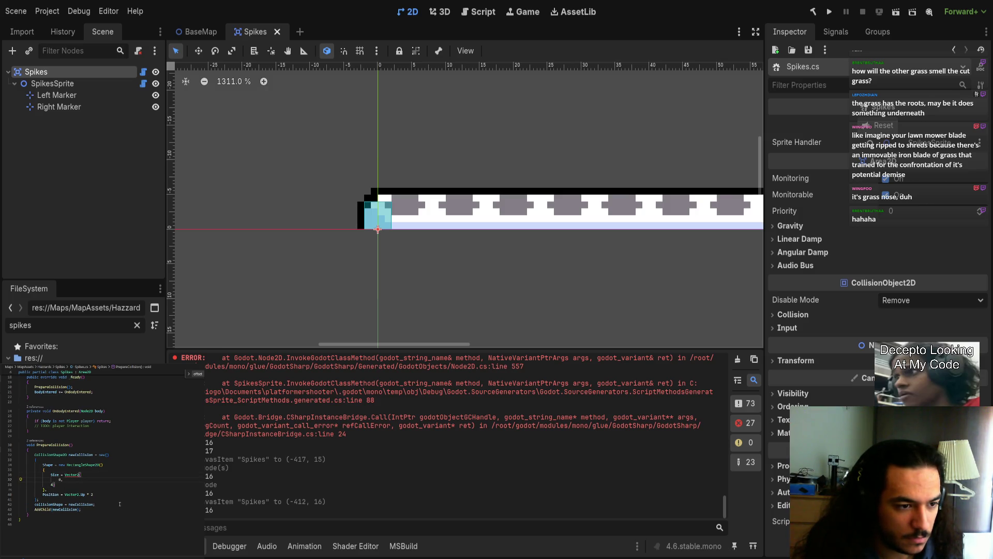
{"action": "type", "text": "4"}
{"action": "key", "text": "Return"}
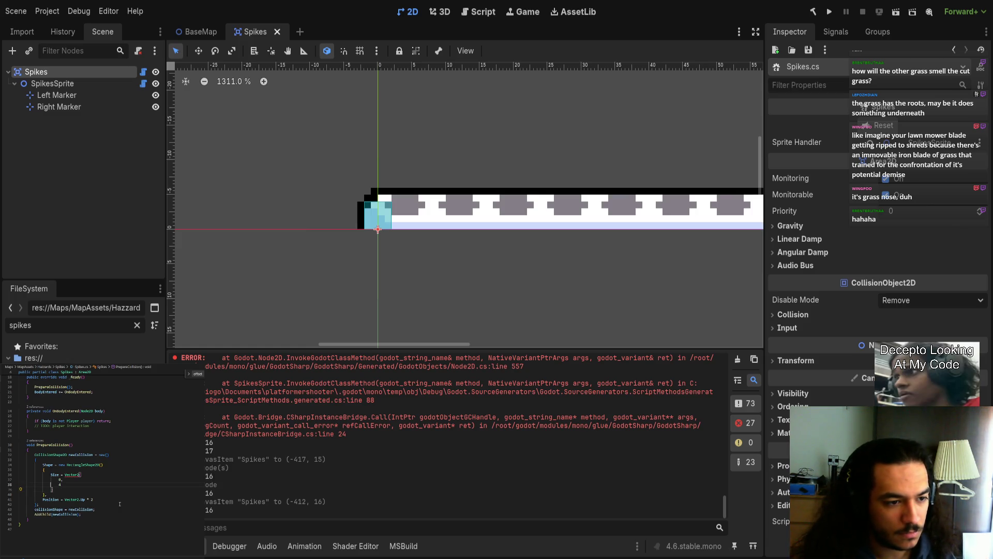
Prefix the size vector with new, correcting the mistyped nameof, giving new Vector2(16, 4)
{"action": "key", "text": "Up"}
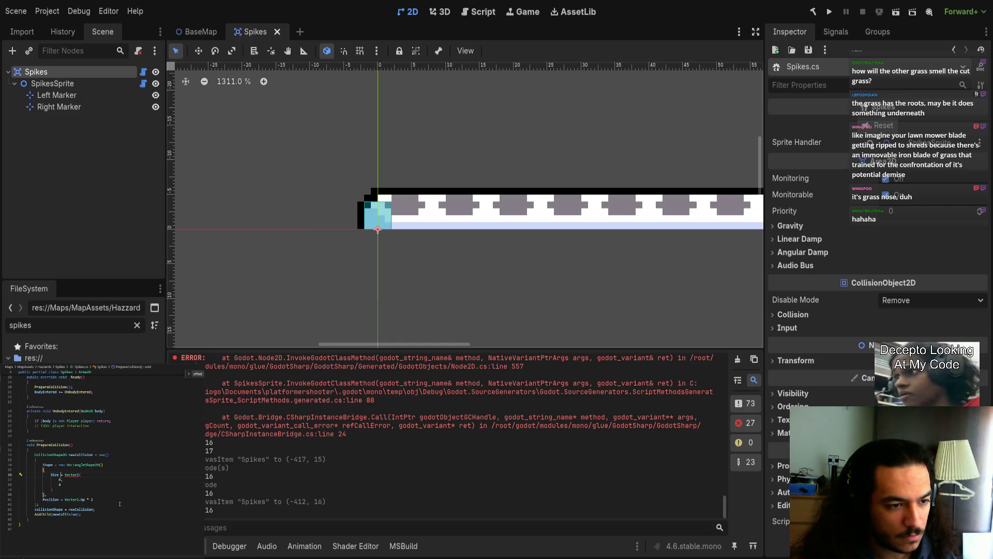
{"action": "key", "text": "Up"}
{"action": "type", "text": "nameof"}
{"action": "key", "text": "ctrl+shift+Left"}
{"action": "type", "text": "new"}
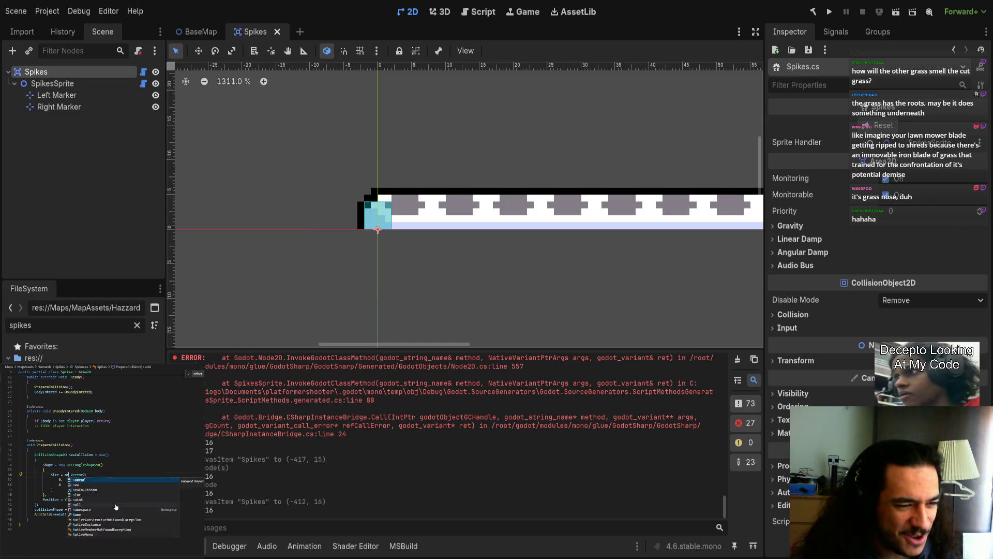
{"action": "key", "text": "Up"}
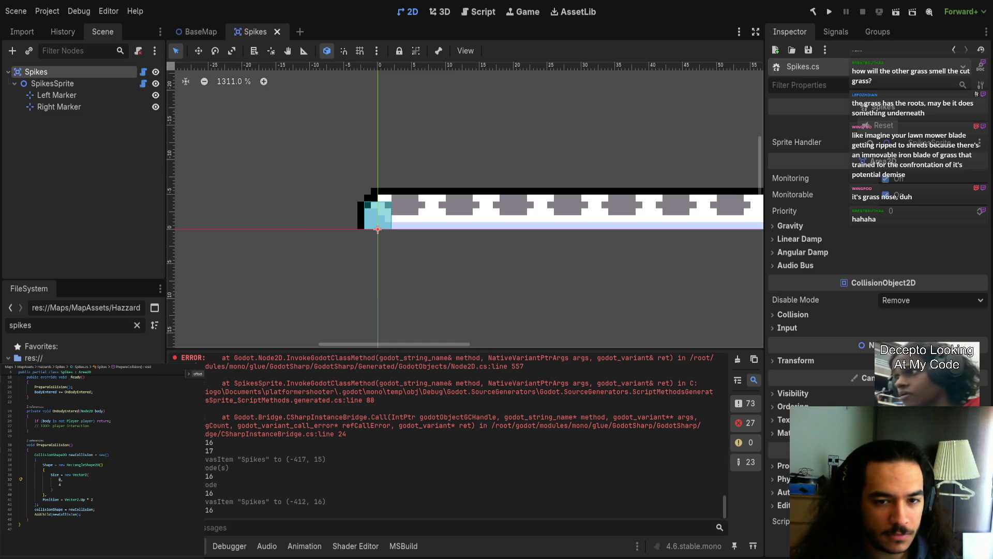
{"action": "scroll", "coordinate": [398, 155], "scroll_direction": "left", "scroll_amount": 3}
{"action": "scroll", "coordinate": [407, 214], "scroll_direction": "down", "scroll_amount": 2}
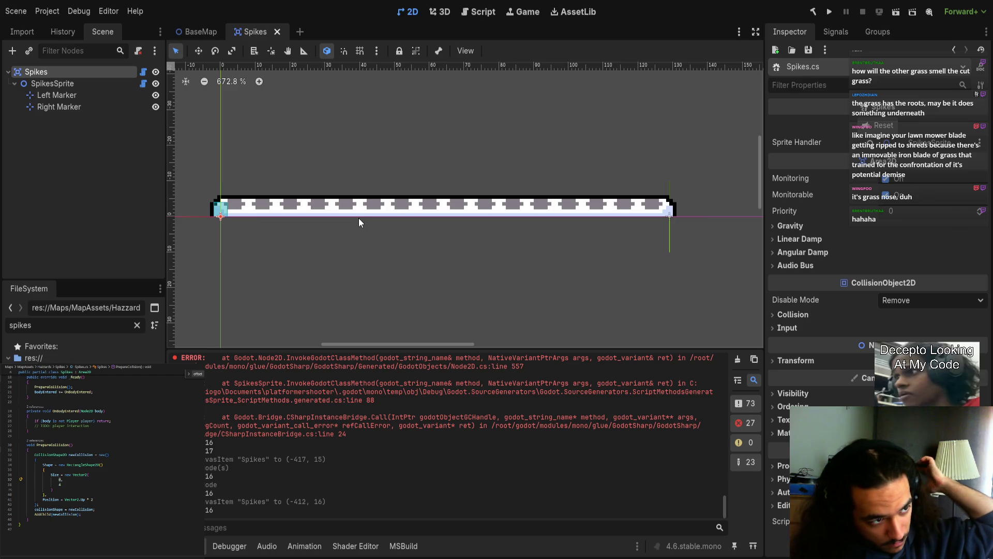
Open SpikesSprite.cs and begin an EmitSignal( call on a new line in syncSprites
{"action": "left_click", "coordinate": [143, 83]}
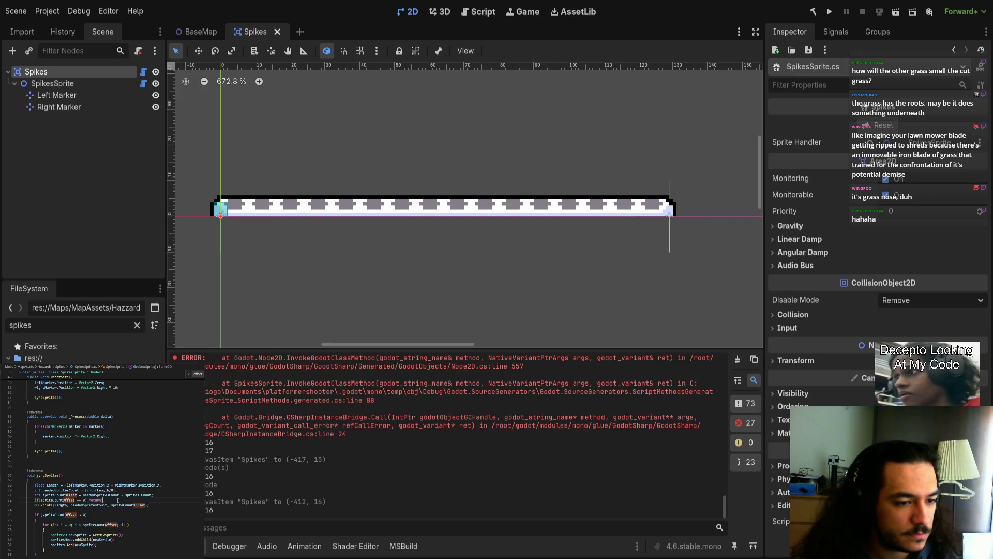
{"action": "scroll", "coordinate": [118, 500], "scroll_direction": "down", "scroll_amount": 10}
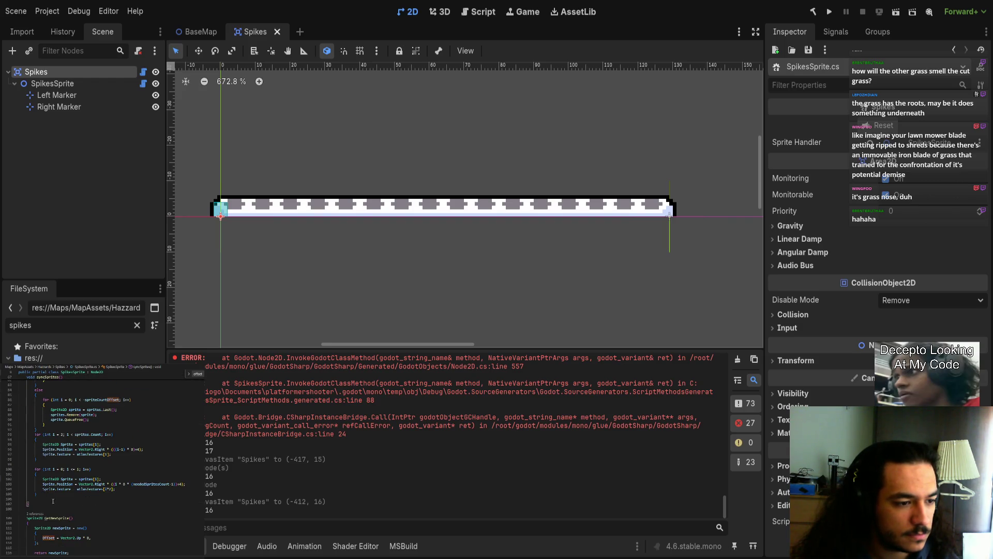
{"action": "key", "text": "Return"}
{"action": "type", "text": "EmitSignal("}
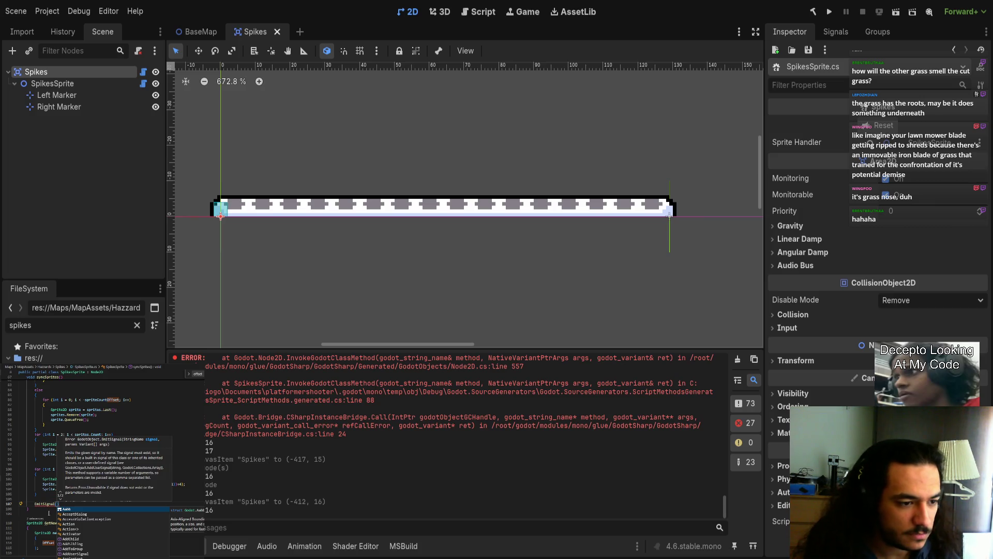
{"action": "key", "text": "Escape"}
{"action": "scroll", "coordinate": [54, 499], "scroll_direction": "up", "scroll_amount": 5}
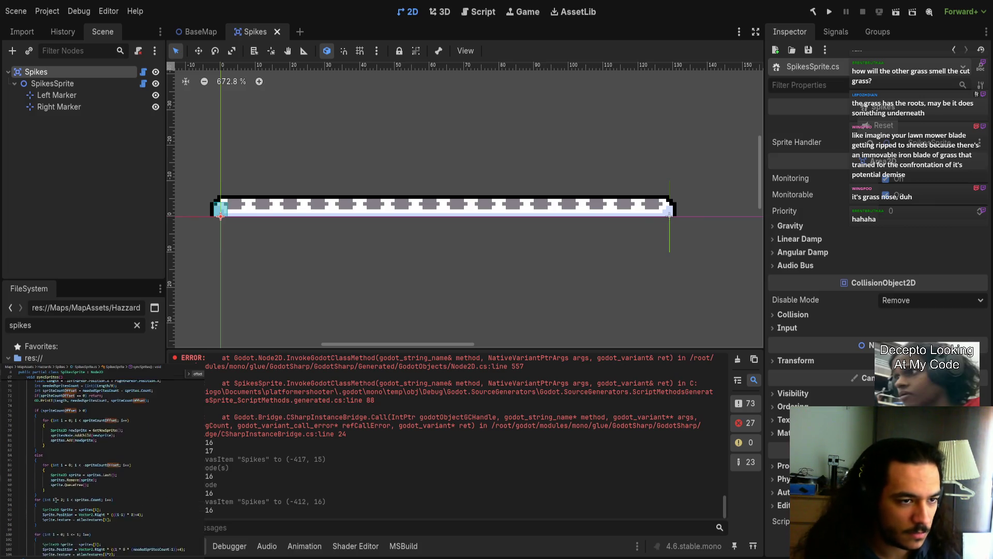
{"action": "scroll", "coordinate": [54, 499], "scroll_direction": "up", "scroll_amount": 15}
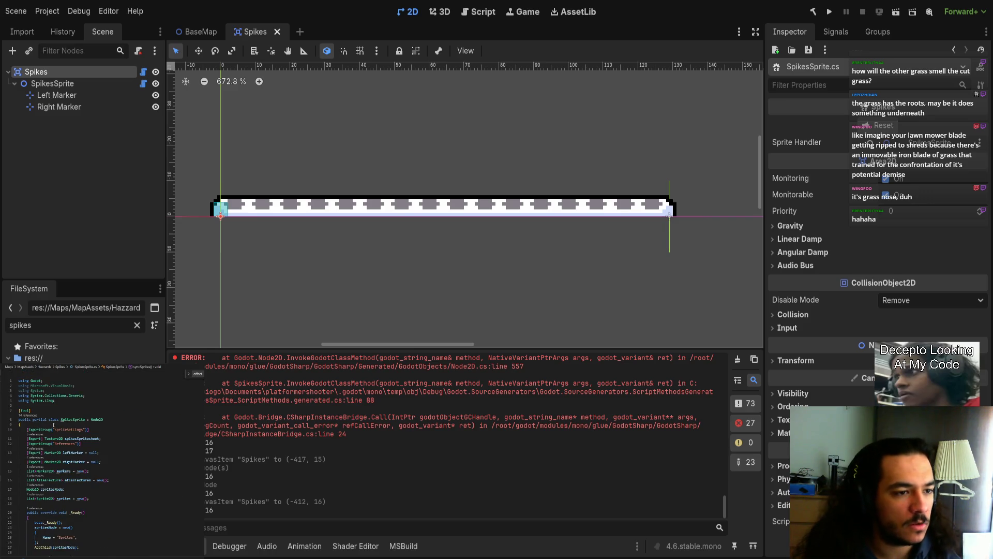
{"action": "left_click", "coordinate": [56, 423]}
Declare a [Signal] public delegate void sizeUpdatedEventHandler() at the top of the SpikesSprite class
{"action": "key", "text": "Return"}
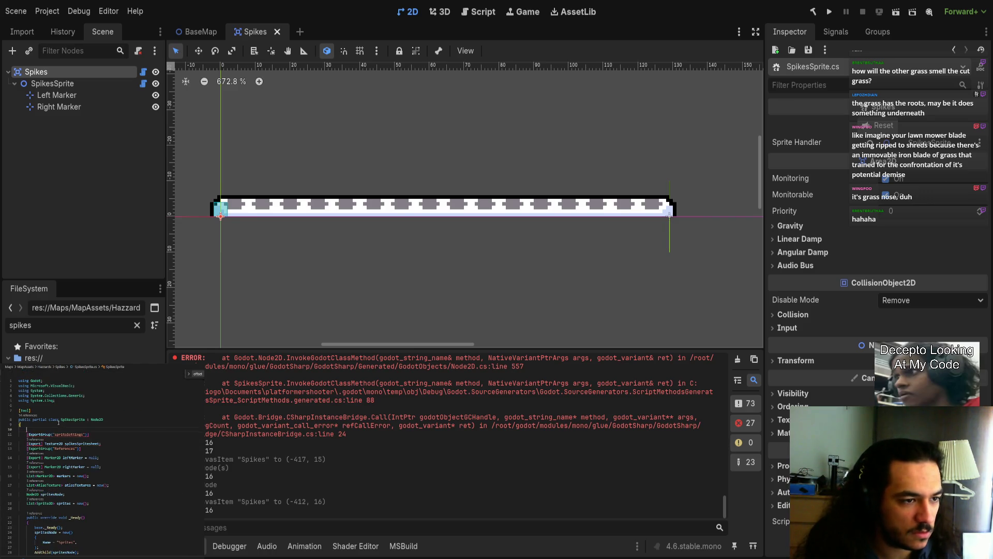
{"action": "type", "text": "Signal"}
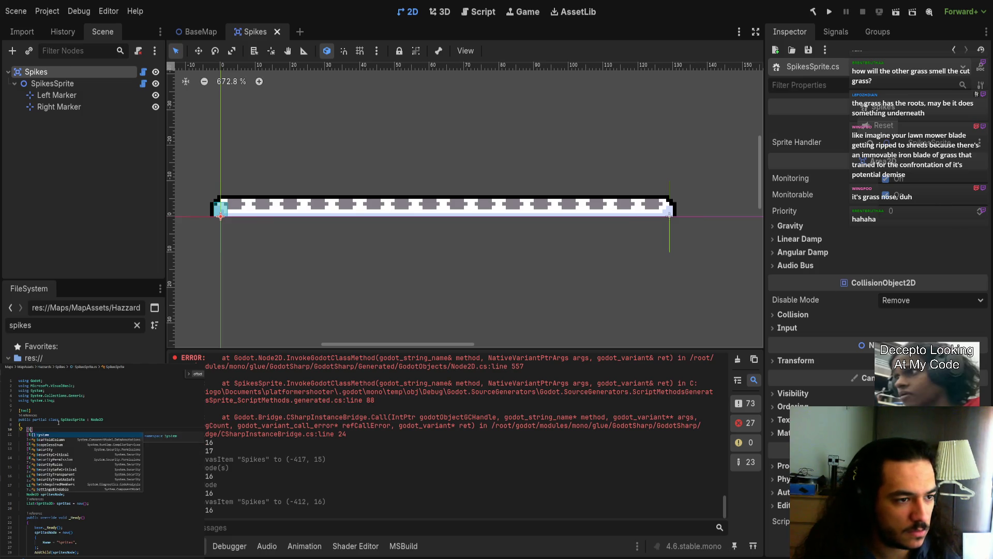
{"action": "type", "text": "]"}
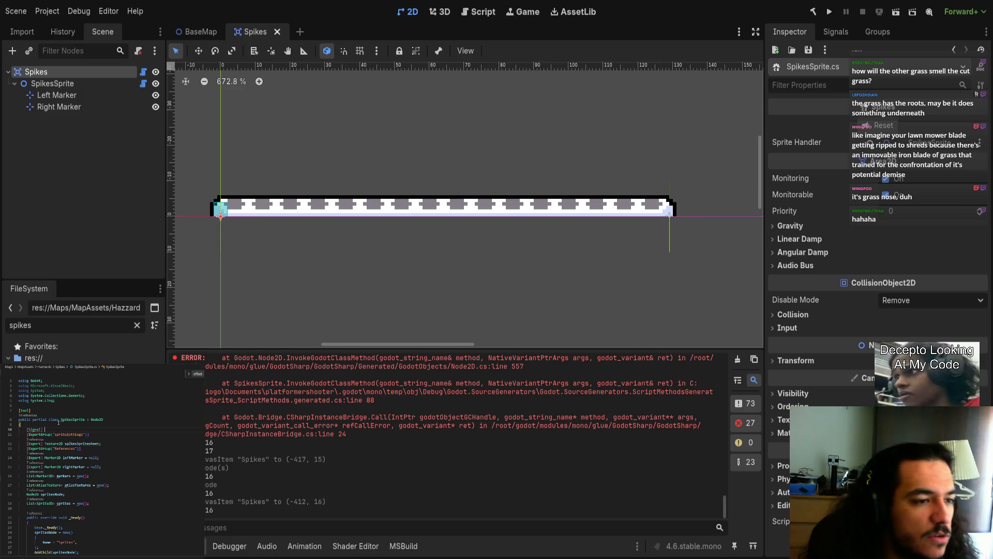
{"action": "type", "text": "public delegate void"}
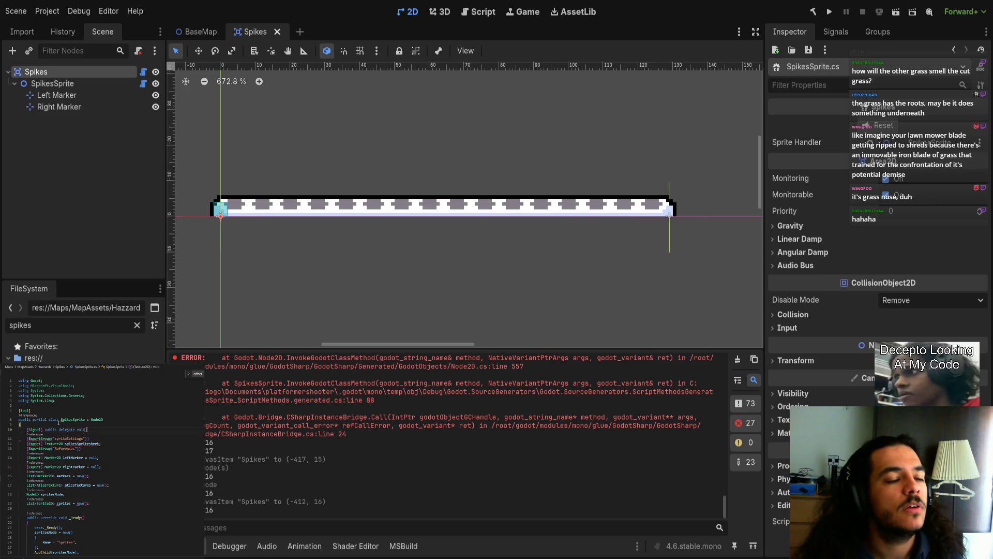
{"action": "type", "text": " s"}
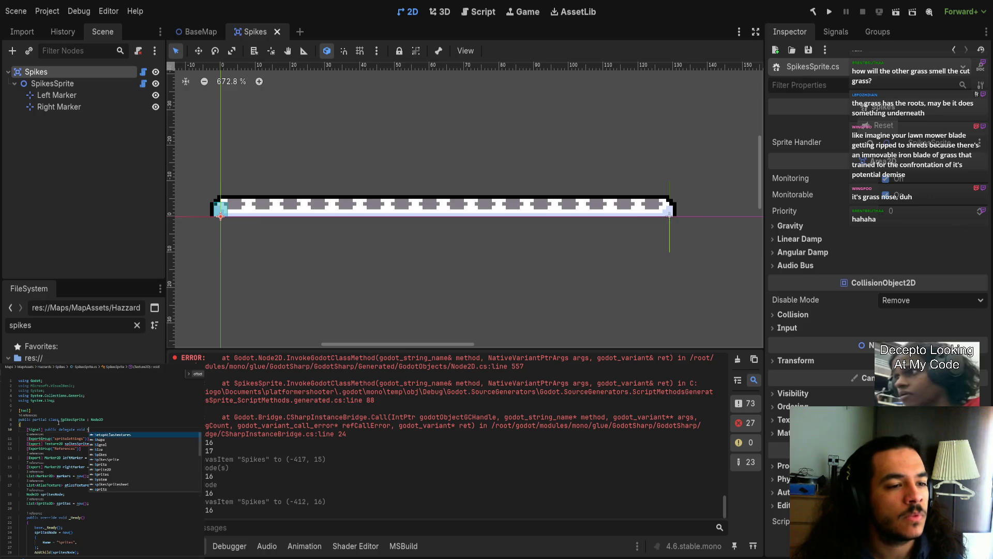
{"action": "type", "text": "izeUpdated"}
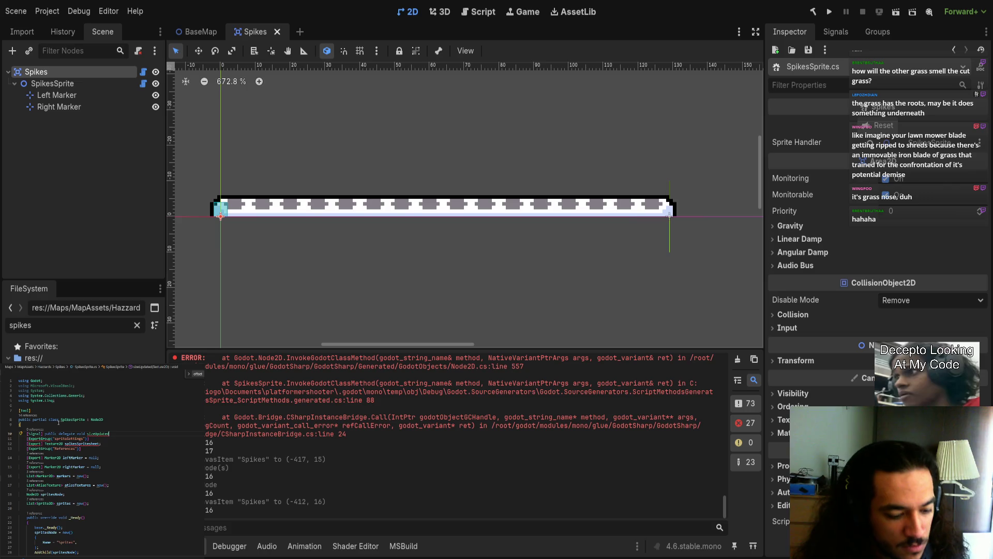
{"action": "type", "text": "EventHa"}
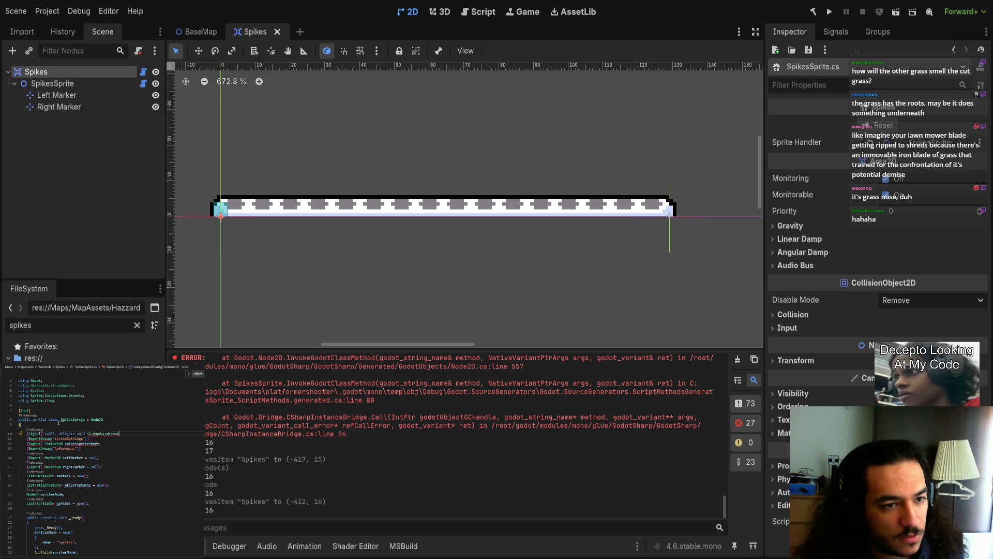
{"action": "type", "text": "ndler();"}
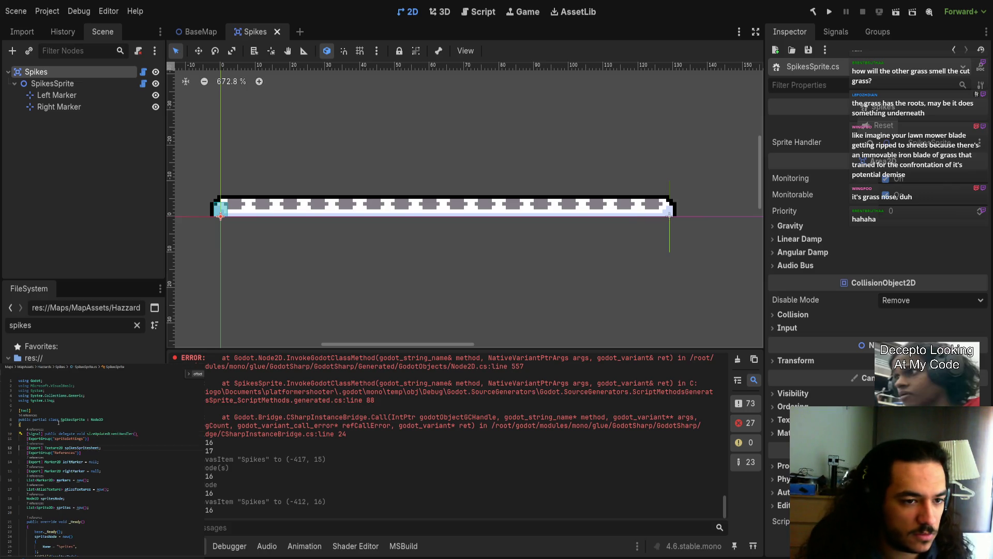
{"action": "key", "text": "Up"}
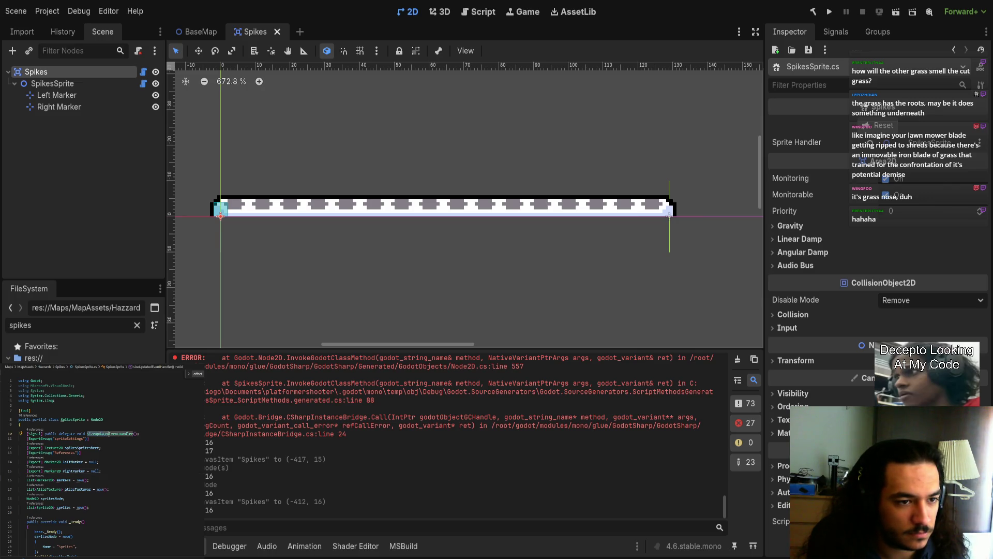
Pass SignalName.sizeUpdated into the EmitSignal call in syncSprites
{"action": "scroll", "coordinate": [122, 491], "scroll_direction": "down", "scroll_amount": 7}
{"action": "scroll", "coordinate": [122, 488], "scroll_direction": "down", "scroll_amount": 8}
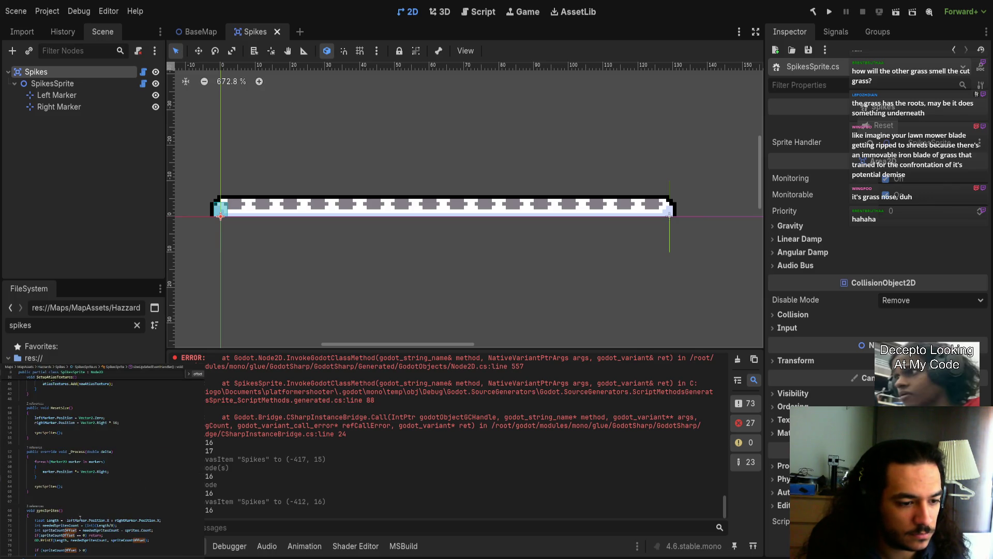
{"action": "scroll", "coordinate": [96, 466], "scroll_direction": "down", "scroll_amount": 10}
{"action": "type", "text": "SizeUpdated"}
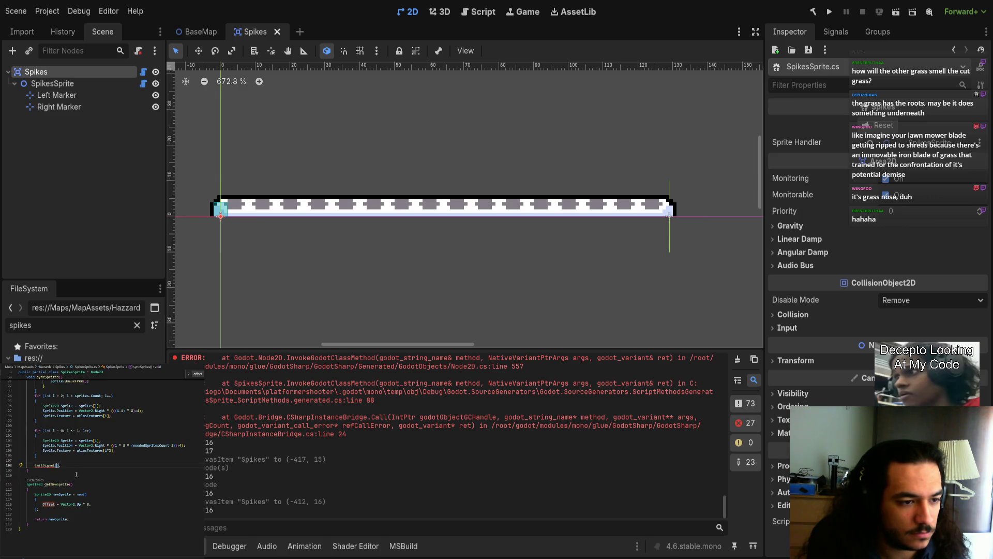
{"action": "type", "text": "SignalName.SizeUpdated"}
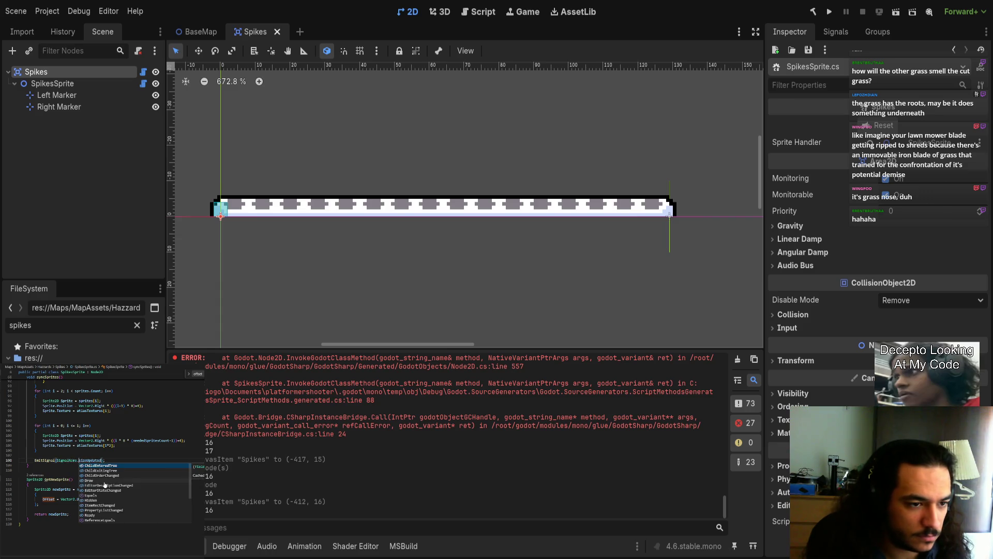
{"action": "key", "text": "Tab"}
{"action": "type", "text": "."}
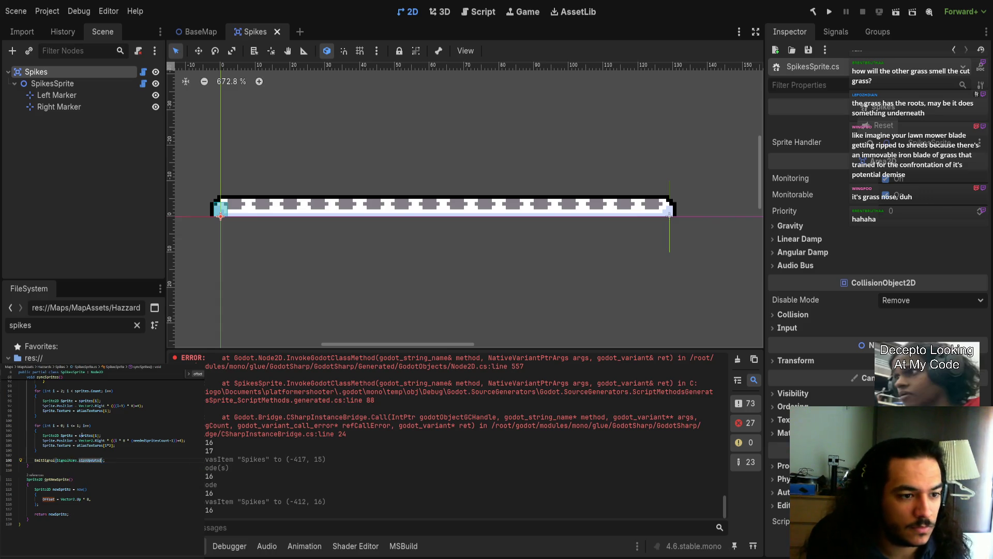
{"action": "key", "text": "ctrl+Tab"}
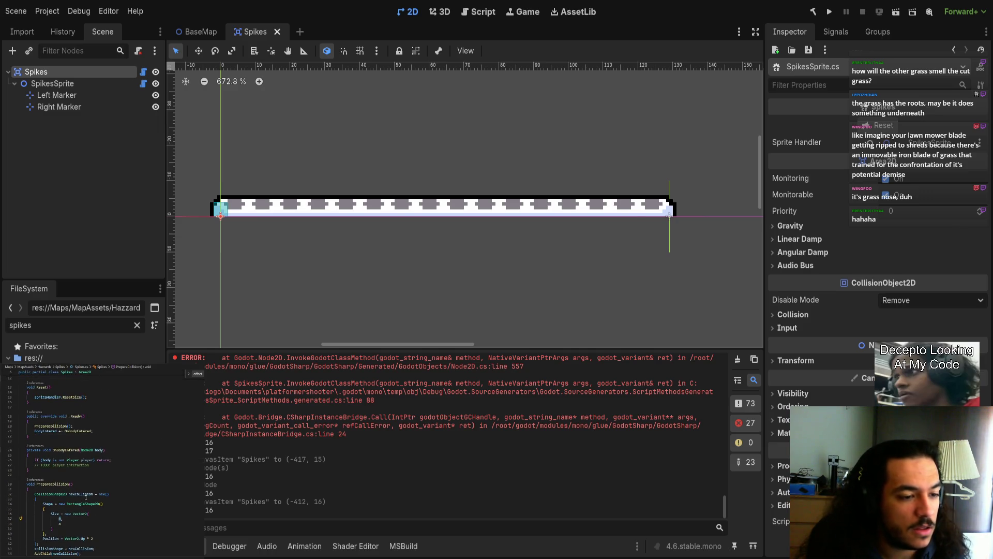
{"action": "scroll", "coordinate": [91, 498], "scroll_direction": "down", "scroll_amount": 1}
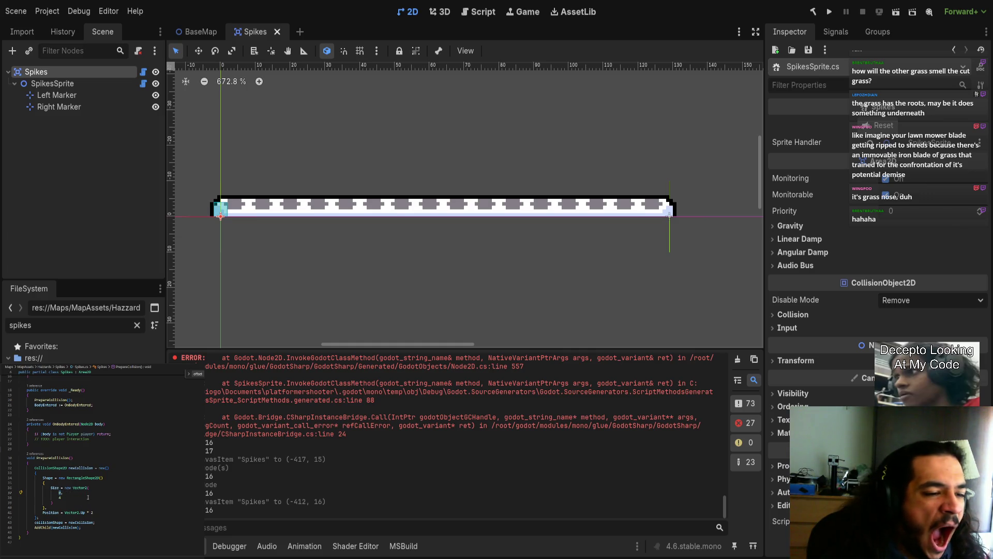
{"action": "key", "text": "Up"}
{"action": "left_click", "coordinate": [108, 531]}
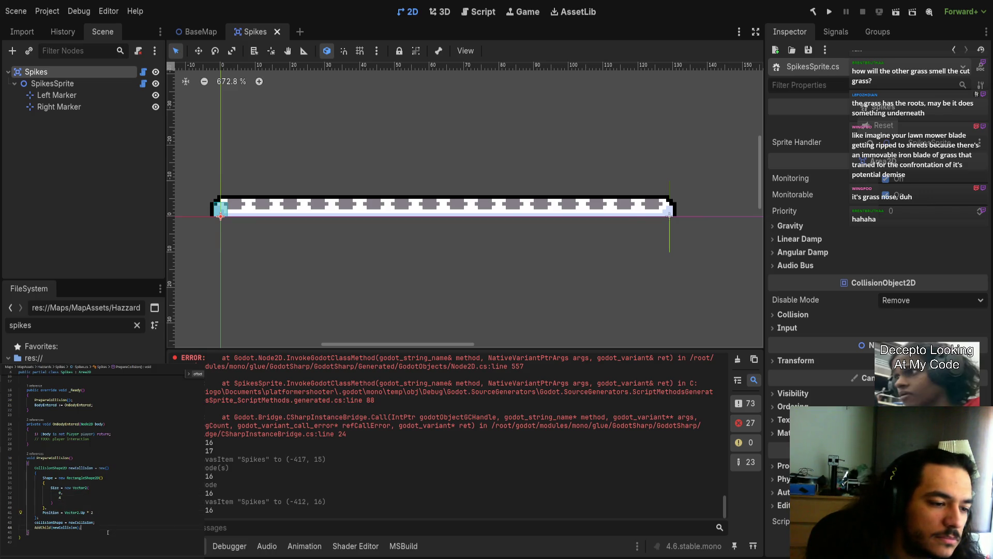
{"action": "scroll", "coordinate": [105, 536], "scroll_direction": "up", "scroll_amount": 5}
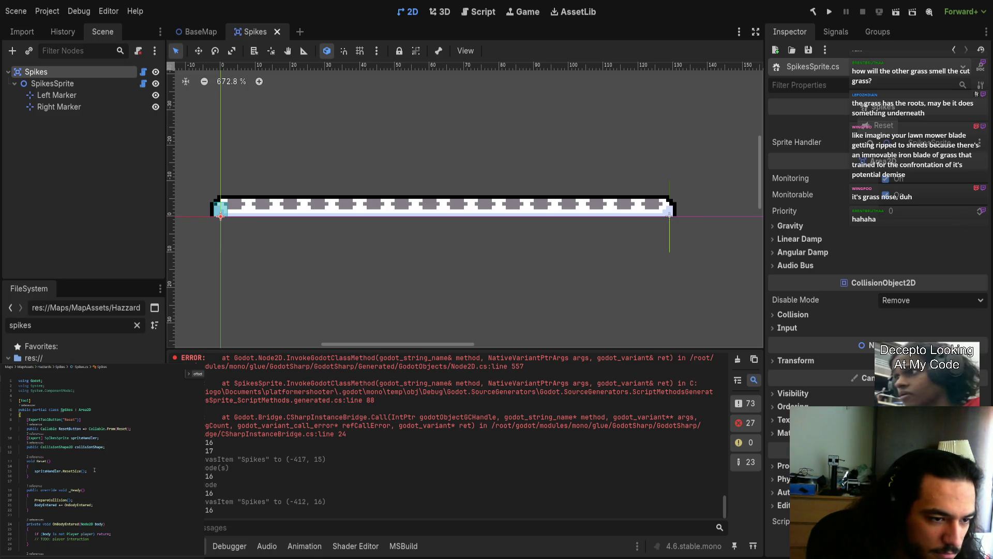
In _Ready after PrepareCollision, subscribe updateCollisionSize to spriteHandler's sizeUpdated signal
{"action": "left_click", "coordinate": [99, 504]}
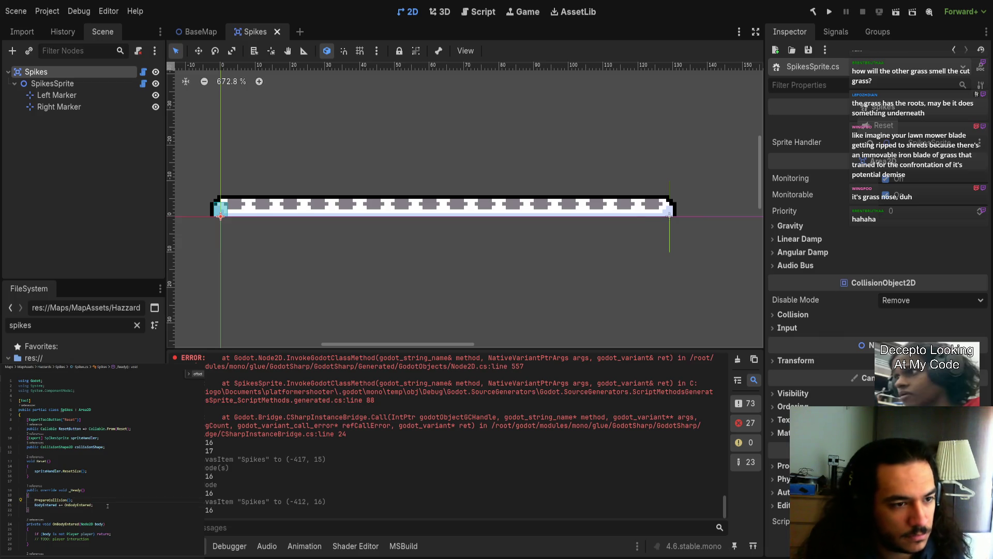
{"action": "key", "text": "Return"}
{"action": "type", "text": "spi"}
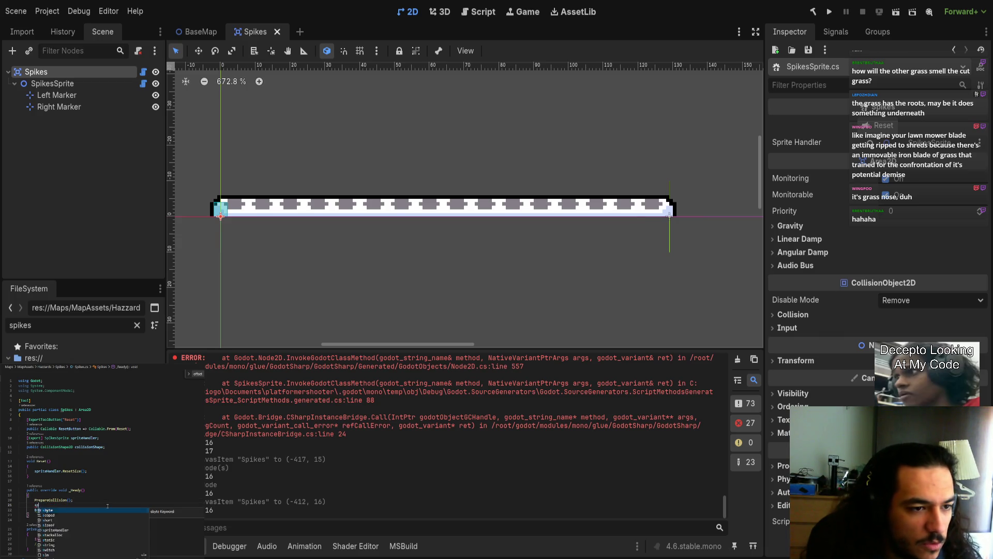
{"action": "type", "text": "riteHandler."}
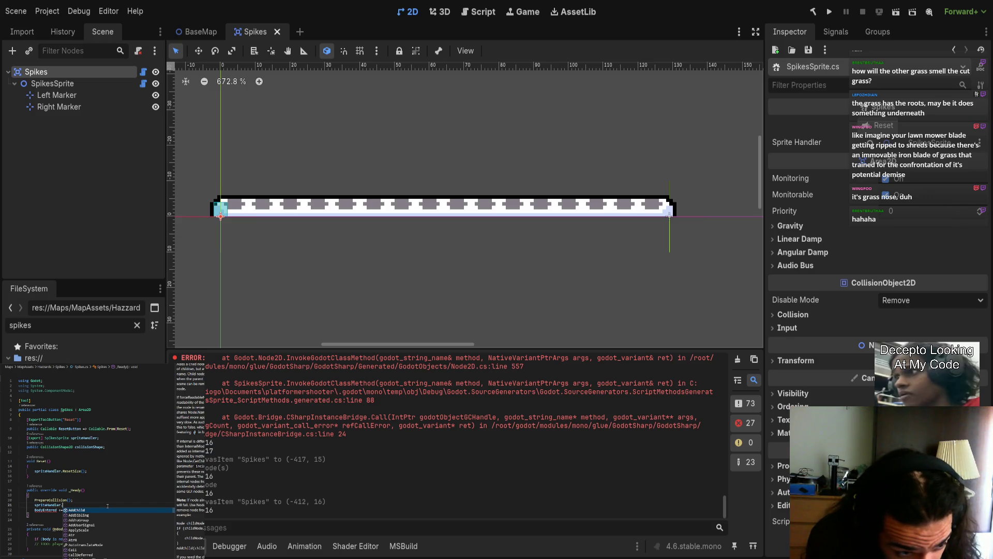
{"action": "type", "text": "ch"}
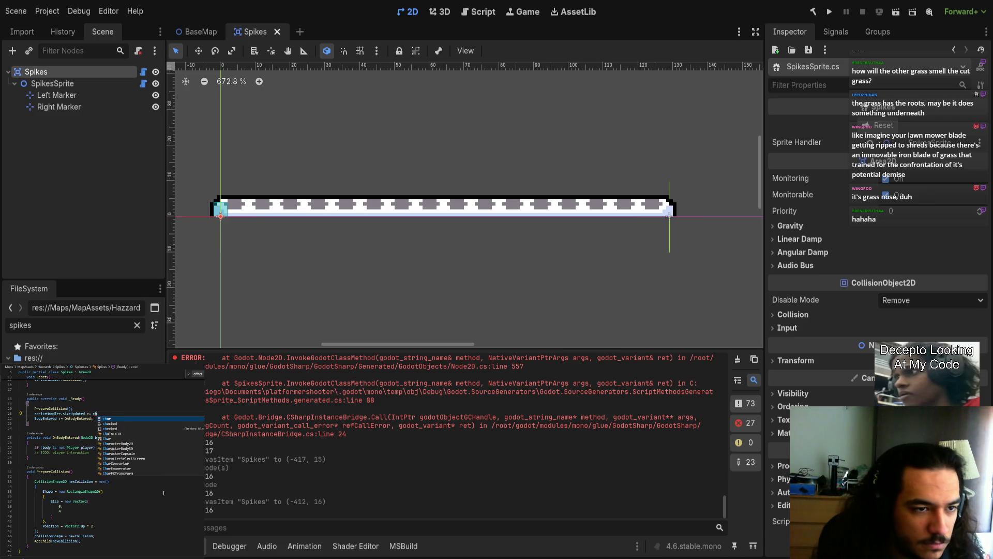
{"action": "type", "text": "update"}
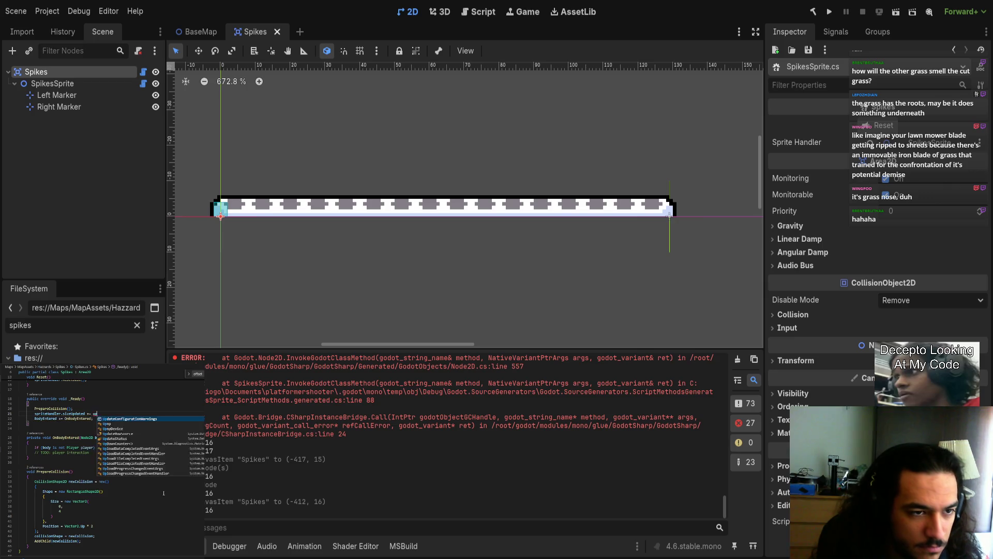
{"action": "type", "text": "Coll"}
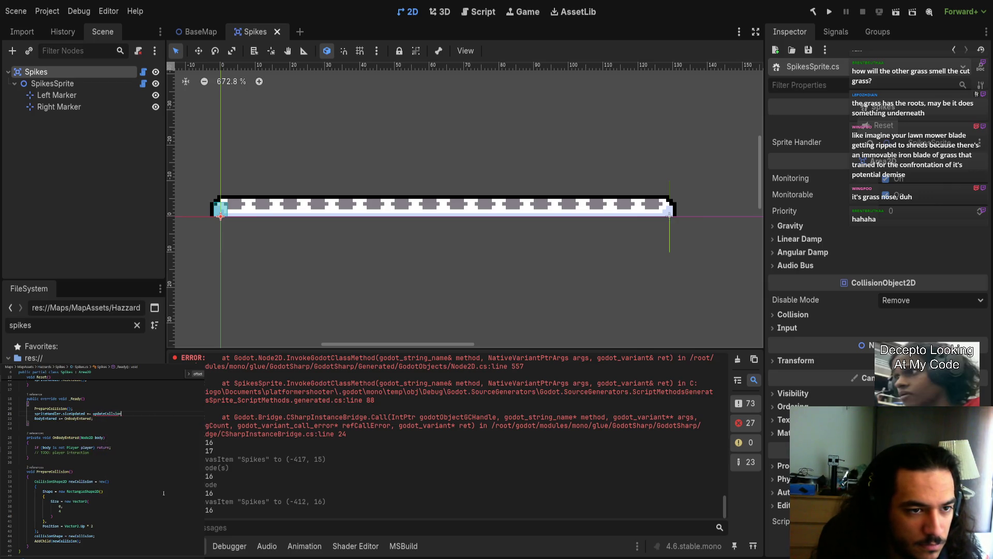
{"action": "type", "text": "ision"}
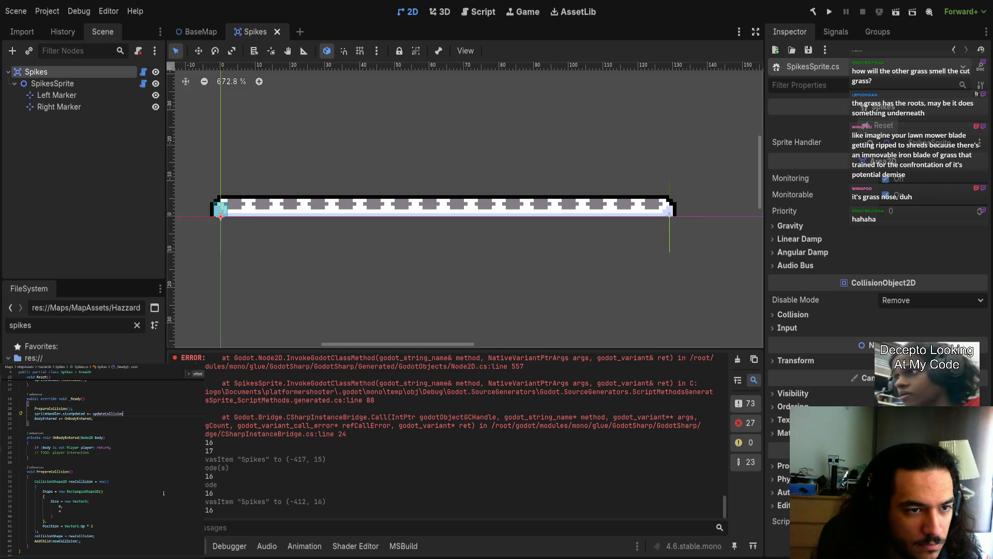
{"action": "type", "text": "ion"}
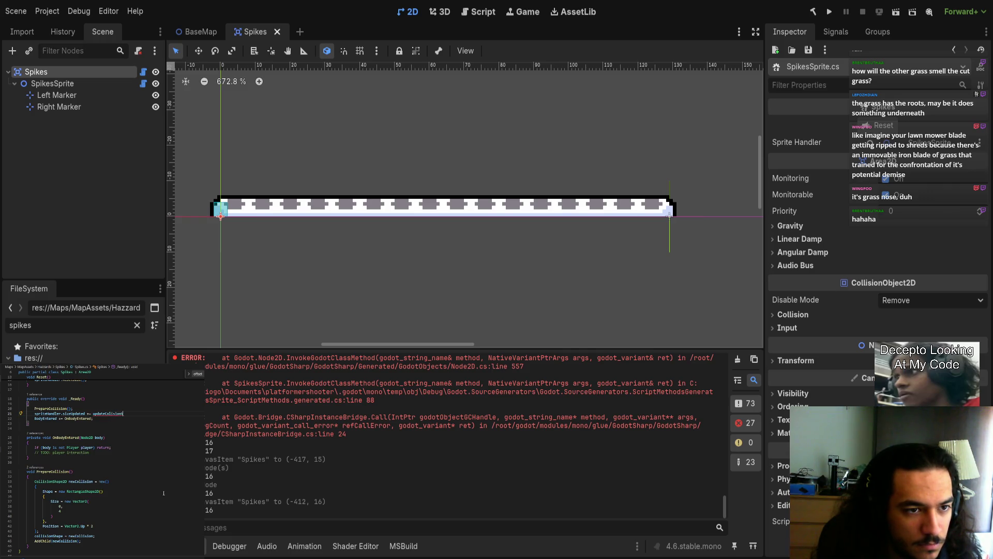
{"action": "type", "text": "Size"}
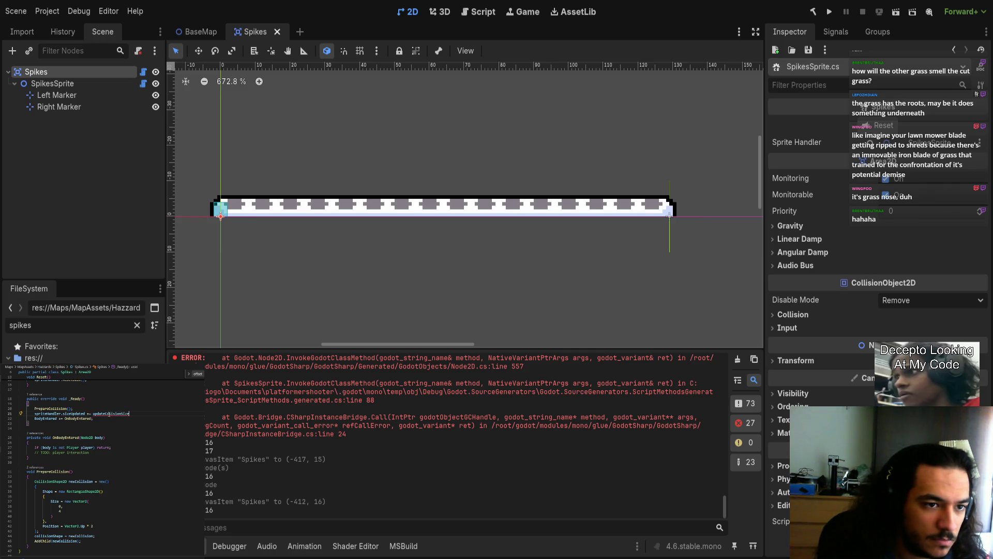
{"action": "key", "text": "Left"}
{"action": "key", "text": "Left"}
{"action": "key", "text": "Left"}
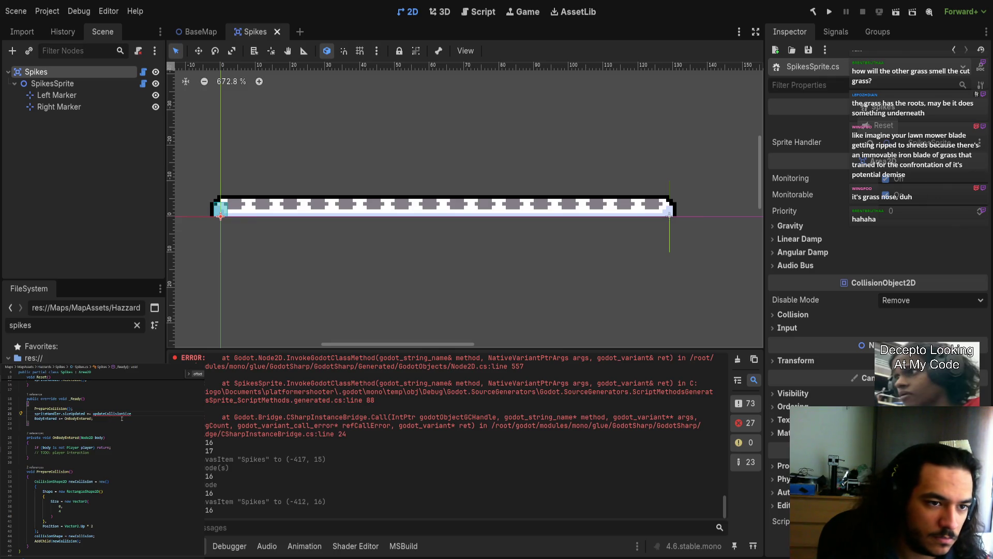
{"action": "scroll", "coordinate": [77, 455], "scroll_direction": "down", "scroll_amount": 4}
Add an empty void updateCollisionSize(int size) method below PrepareCollision
{"action": "left_click", "coordinate": [50, 480]}
{"action": "key", "text": "Return"}
{"action": "key", "text": "Return"}
{"action": "type", "text": "void updateCollisionSize(float"}
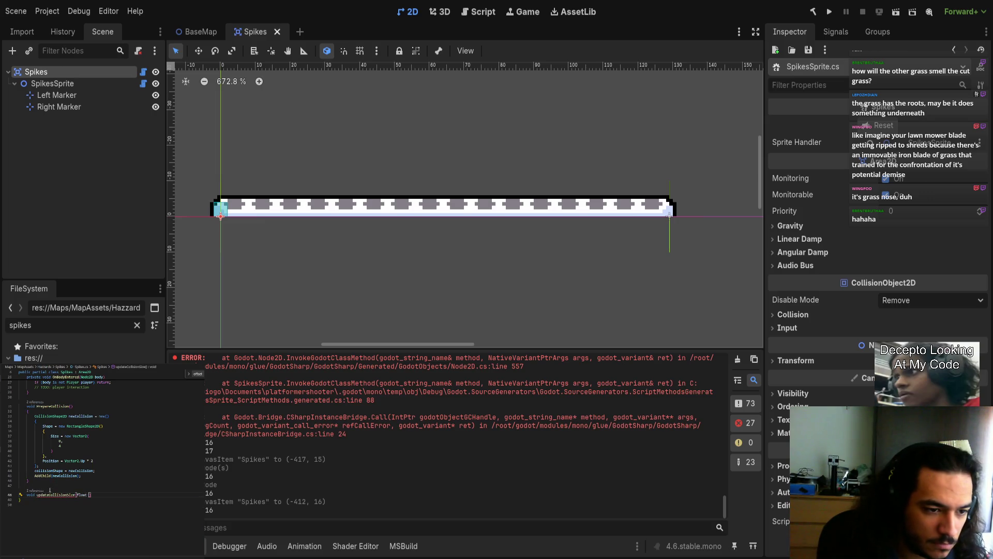
{"action": "key", "text": "BackSpace"}
{"action": "key", "text": "BackSpace"}
{"action": "key", "text": "BackSpace"}
{"action": "type", "text": "int leng"}
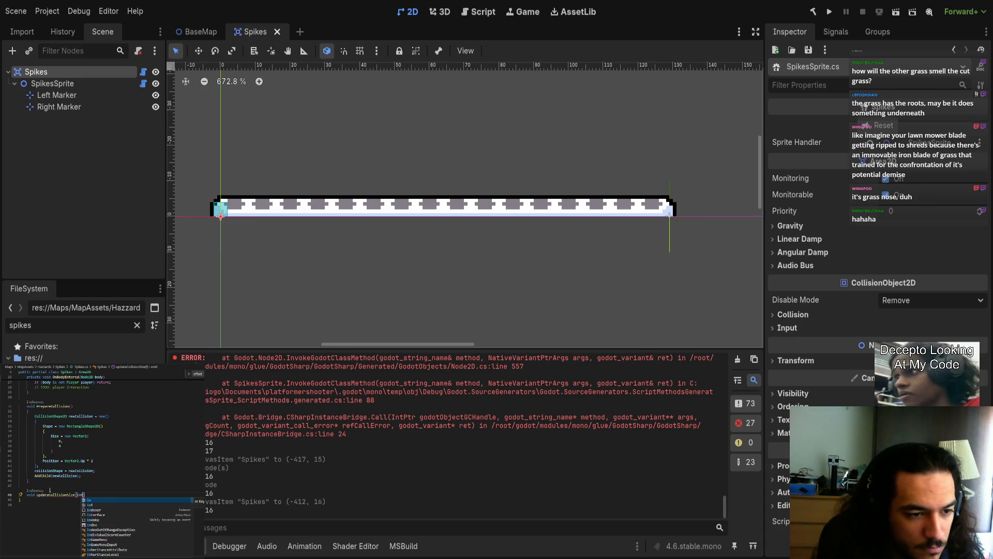
{"action": "key", "text": "BackSpace"}
{"action": "key", "text": "BackSpace"}
{"action": "key", "text": "BackSpace"}
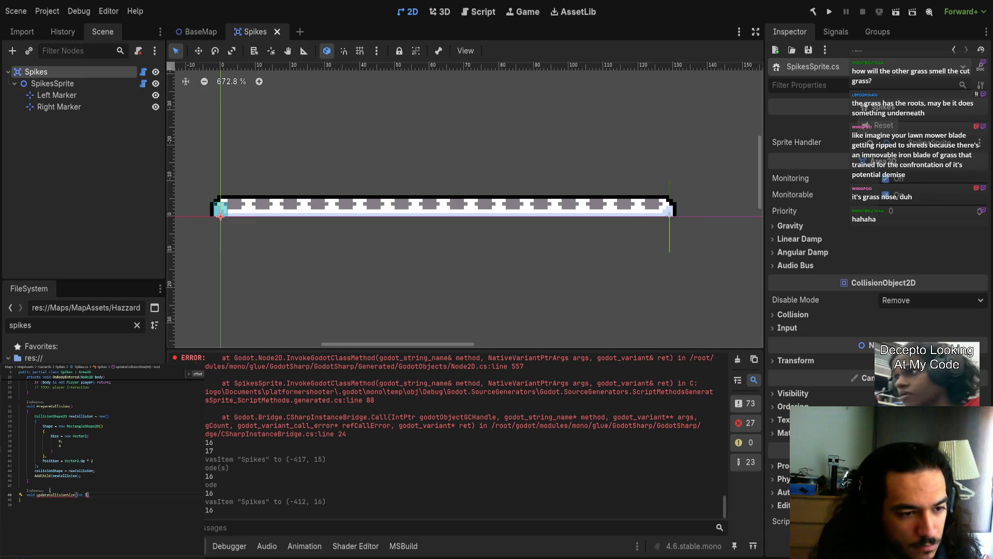
{"action": "type", "text": "size)"}
{"action": "key", "text": "Return"}
{"action": "type", "text": "{"}
{"action": "key", "text": "Return"}
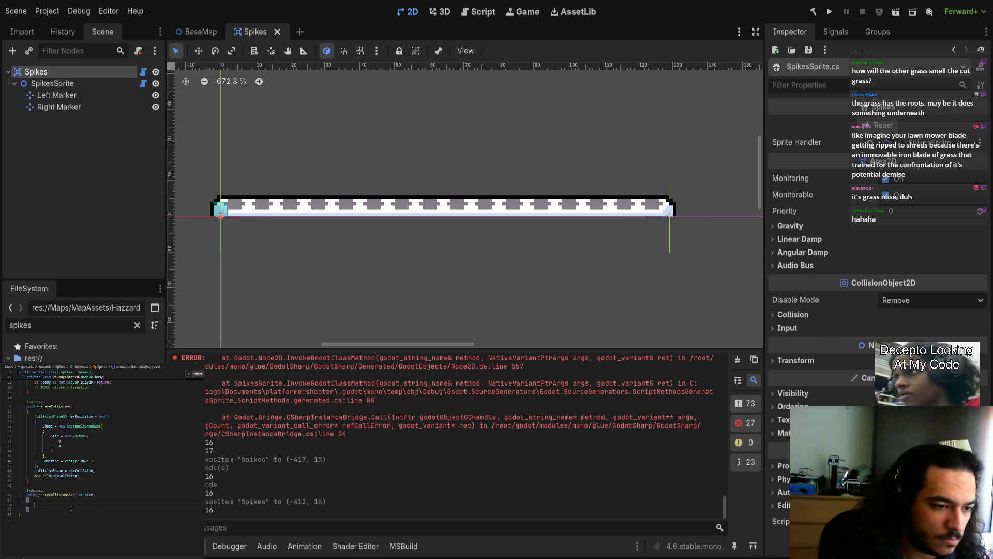
{"action": "scroll", "coordinate": [71, 509], "scroll_direction": "up", "scroll_amount": 5}
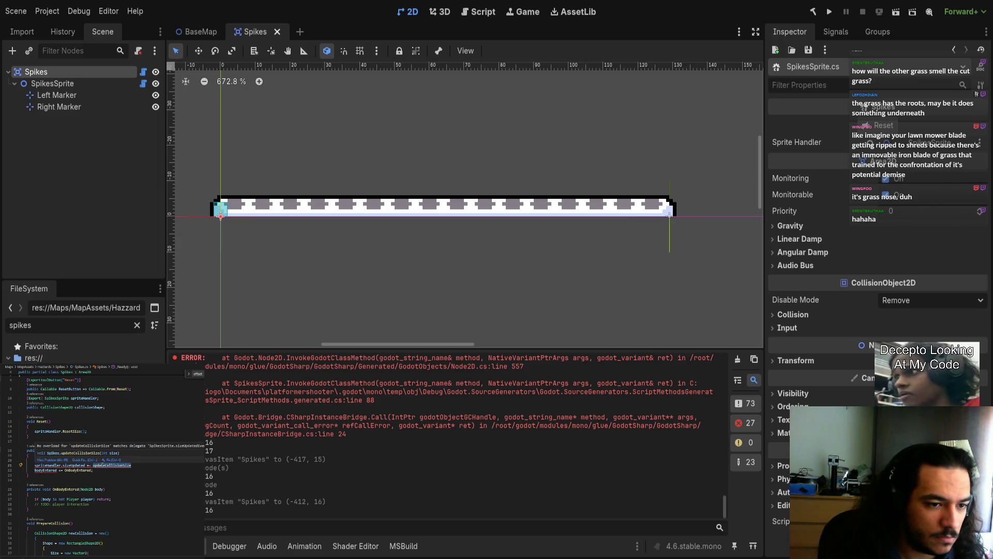
Capitalise the handler reference in _Ready to UpdateCollisionSize
{"action": "key", "text": "F2"}
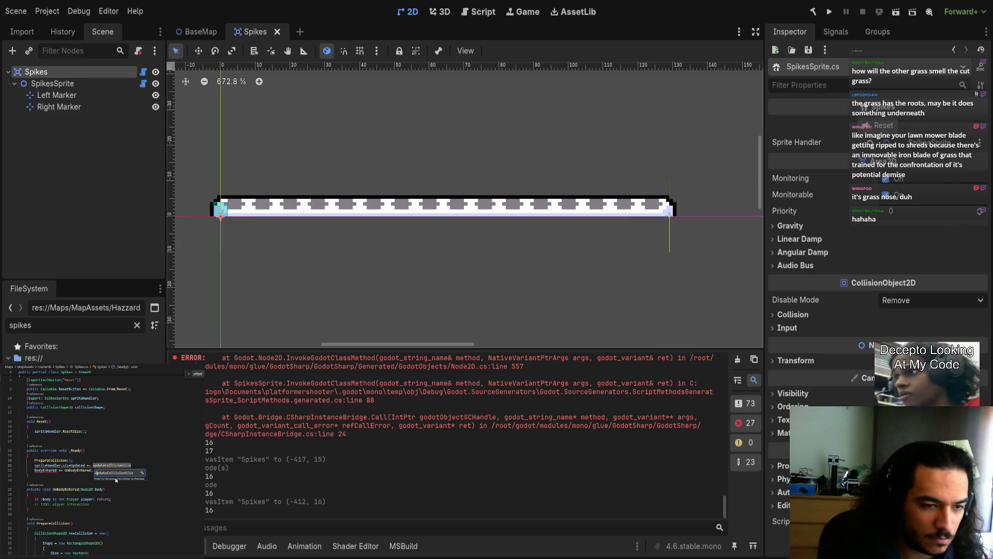
{"action": "key", "text": "Return"}
{"action": "scroll", "coordinate": [113, 480], "scroll_direction": "down", "scroll_amount": 6}
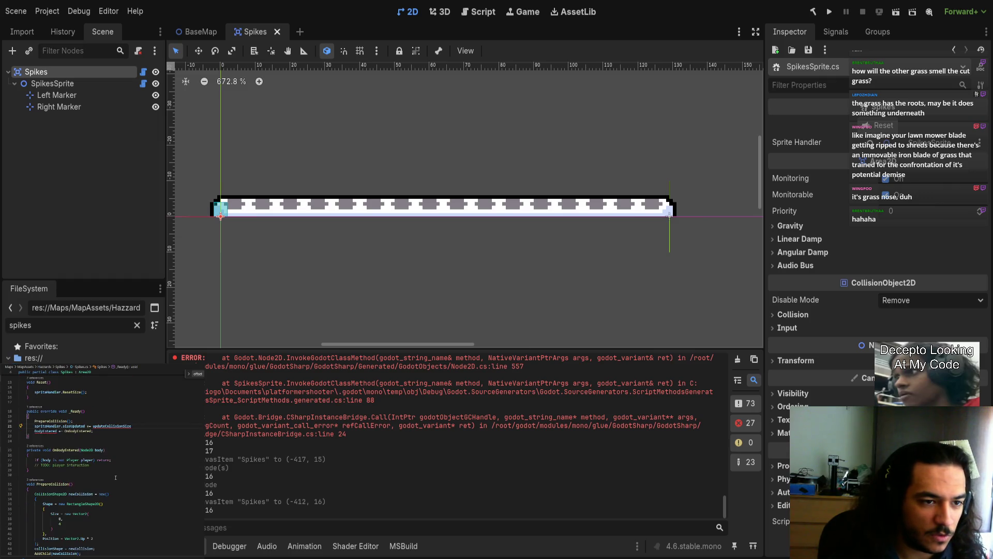
{"action": "scroll", "coordinate": [111, 481], "scroll_direction": "up", "scroll_amount": 5}
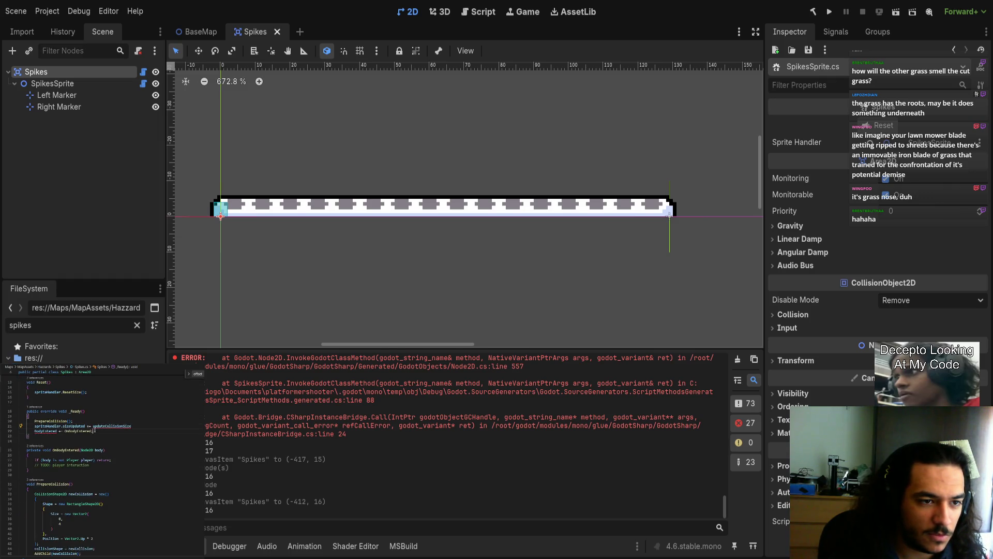
{"action": "left_click", "coordinate": [93, 425]}
{"action": "key", "text": "Delete"}
{"action": "type", "text": "U"}
{"action": "key", "text": "Up"}
{"action": "left_click", "coordinate": [76, 426]}
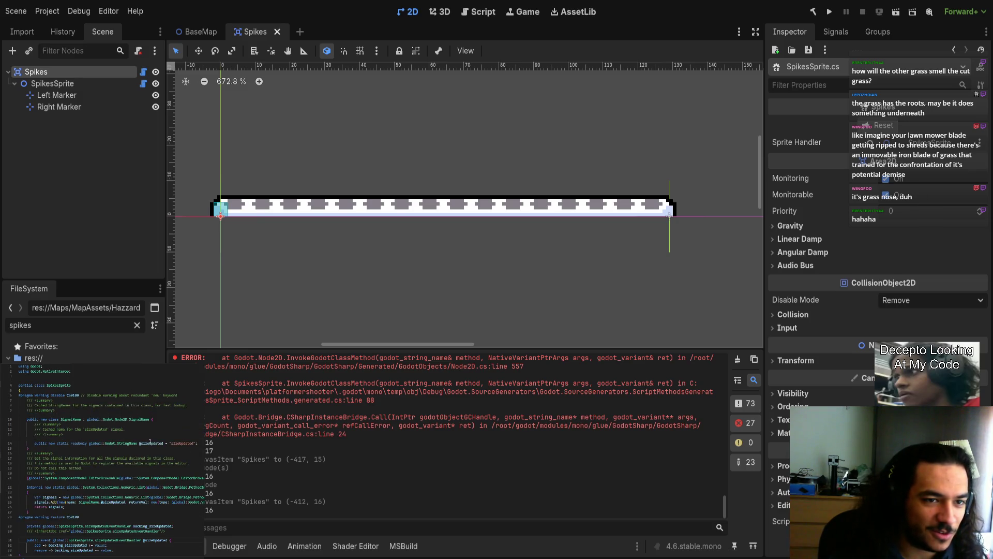
Give sizeUpdatedEventHandler in SpikesSprite.cs an int length parameter
{"action": "left_click", "coordinate": [47, 426], "text": "ctrl"}
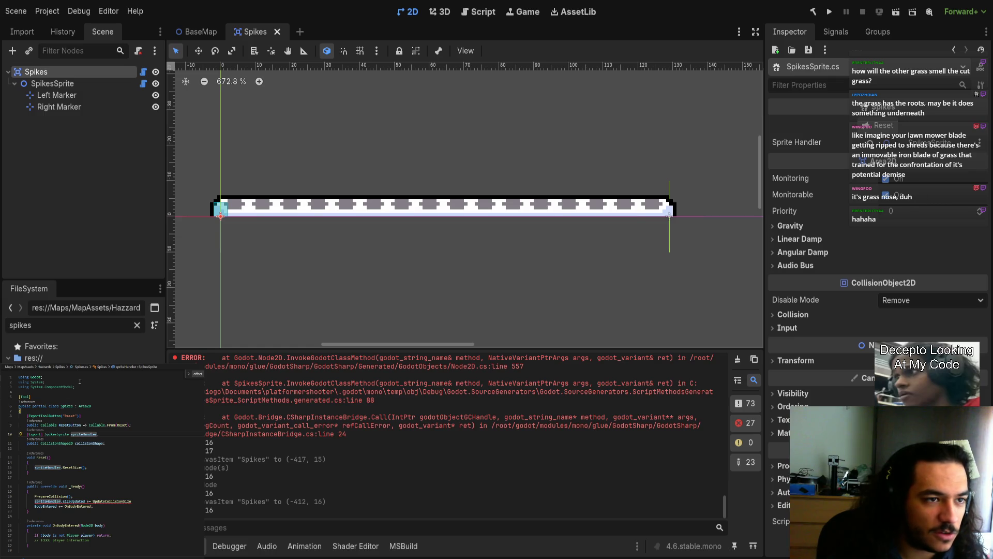
{"action": "left_click", "coordinate": [56, 433], "text": "ctrl"}
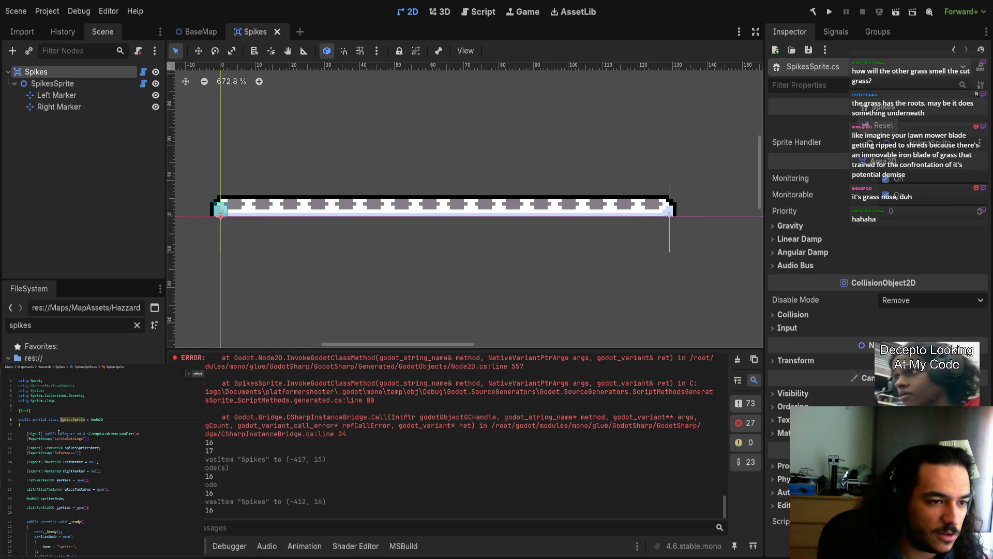
{"action": "left_click", "coordinate": [136, 434]}
{"action": "type", "text": "int leng"}
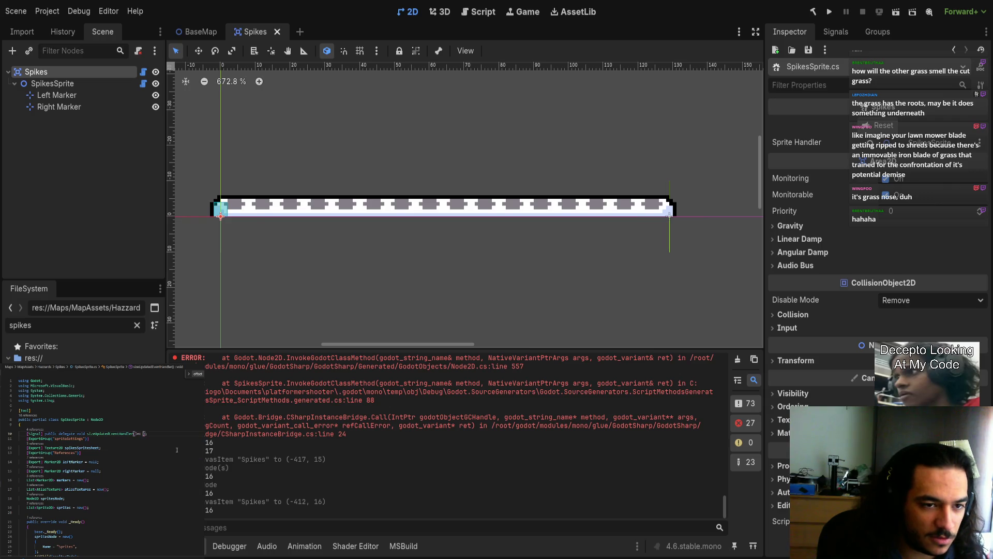
{"action": "key", "text": "Tab"}
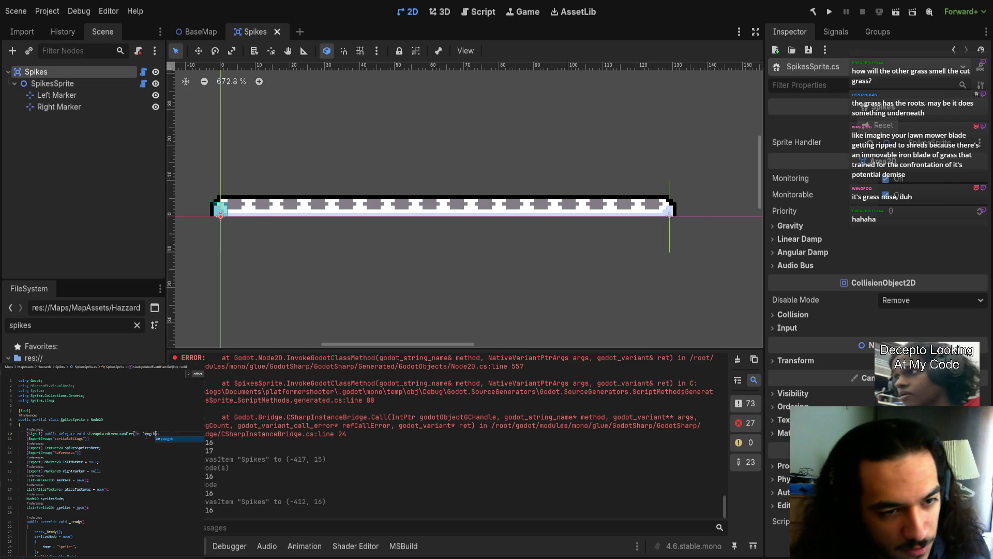
{"action": "key", "text": "Down"}
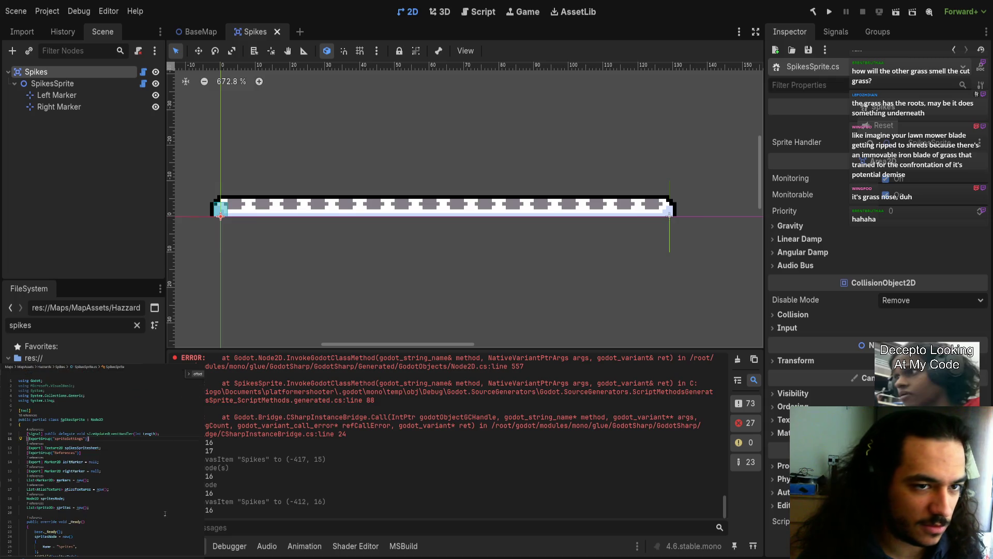
{"action": "key", "text": "ctrl+Tab"}
{"action": "left_click", "coordinate": [141, 463]}
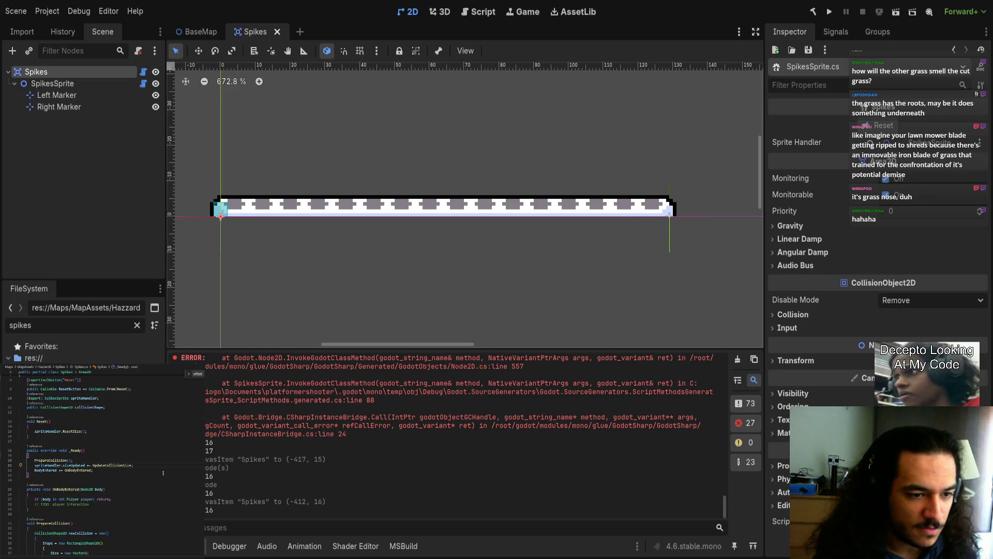
Add neededSpritesCount as the second argument of EmitSignal(SignalName.sizeUpdated) in syncSprites
{"action": "key", "text": "ctrl+Tab"}
{"action": "scroll", "coordinate": [140, 476], "scroll_direction": "down", "scroll_amount": 15}
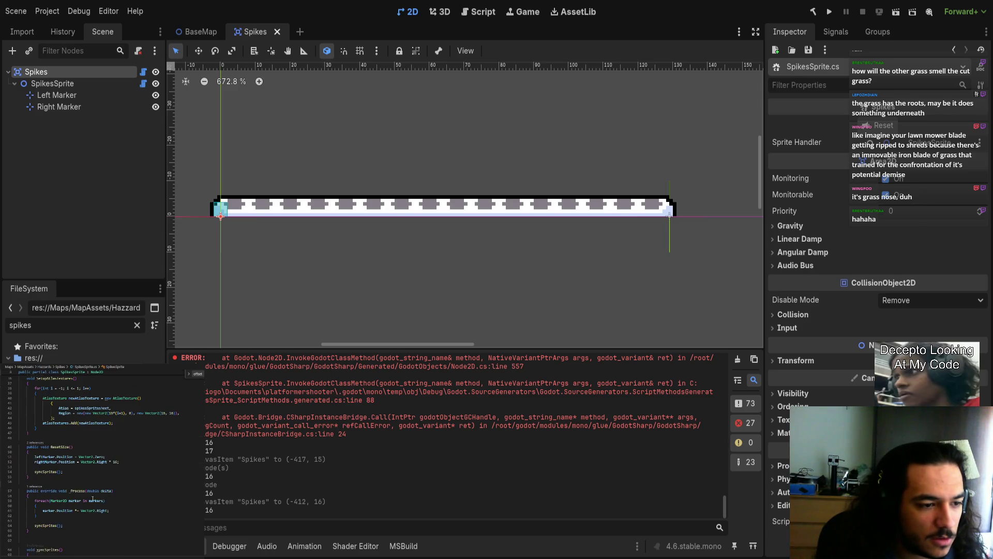
{"action": "scroll", "coordinate": [124, 479], "scroll_direction": "up", "scroll_amount": 4}
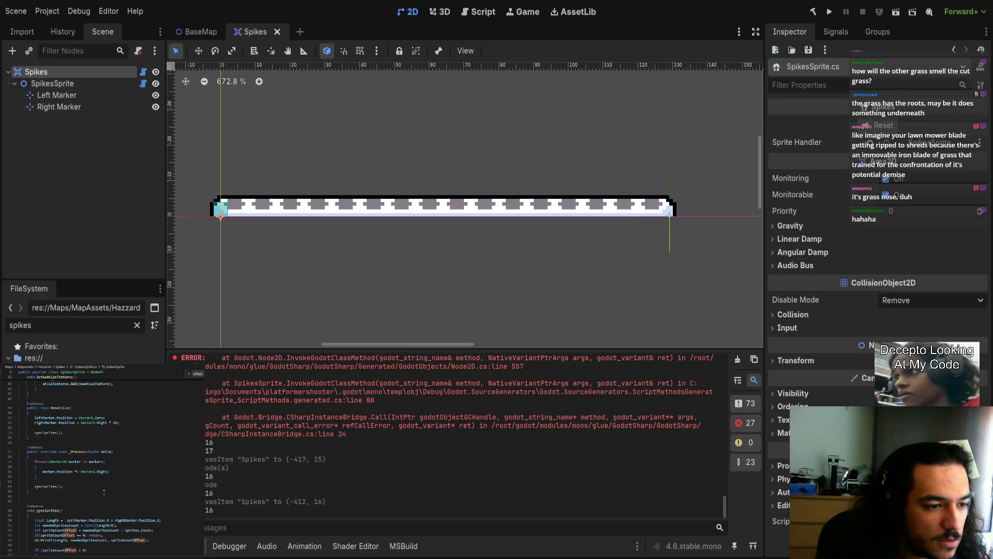
{"action": "scroll", "coordinate": [85, 502], "scroll_direction": "up", "scroll_amount": 6}
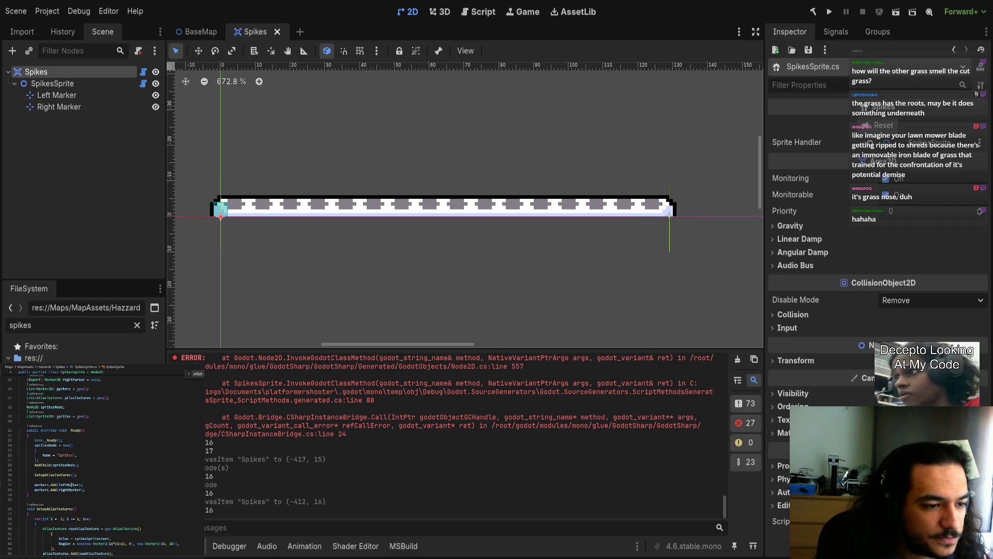
{"action": "scroll", "coordinate": [66, 481], "scroll_direction": "down", "scroll_amount": 4}
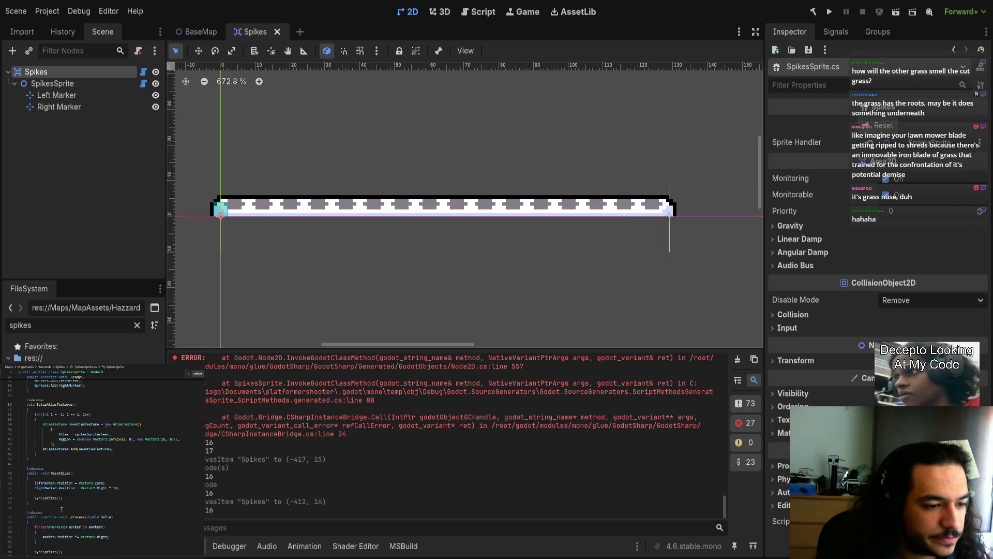
{"action": "scroll", "coordinate": [59, 502], "scroll_direction": "up", "scroll_amount": 3}
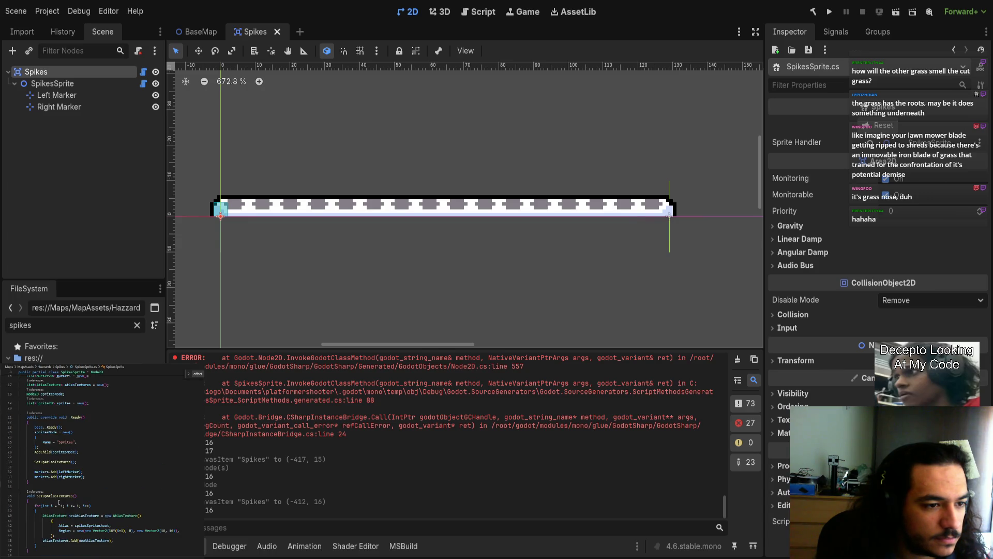
{"action": "scroll", "coordinate": [58, 502], "scroll_direction": "down", "scroll_amount": 7}
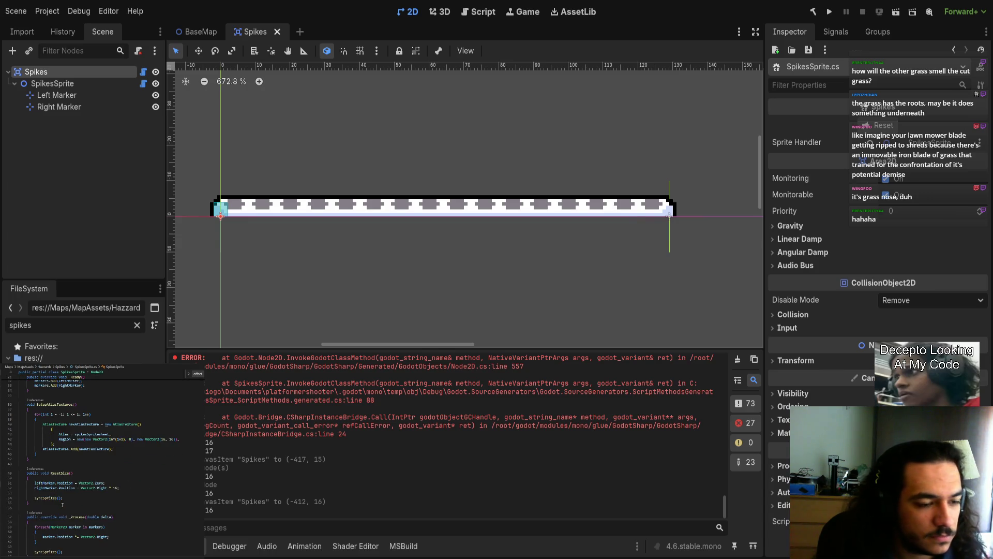
{"action": "scroll", "coordinate": [58, 509], "scroll_direction": "down", "scroll_amount": 12}
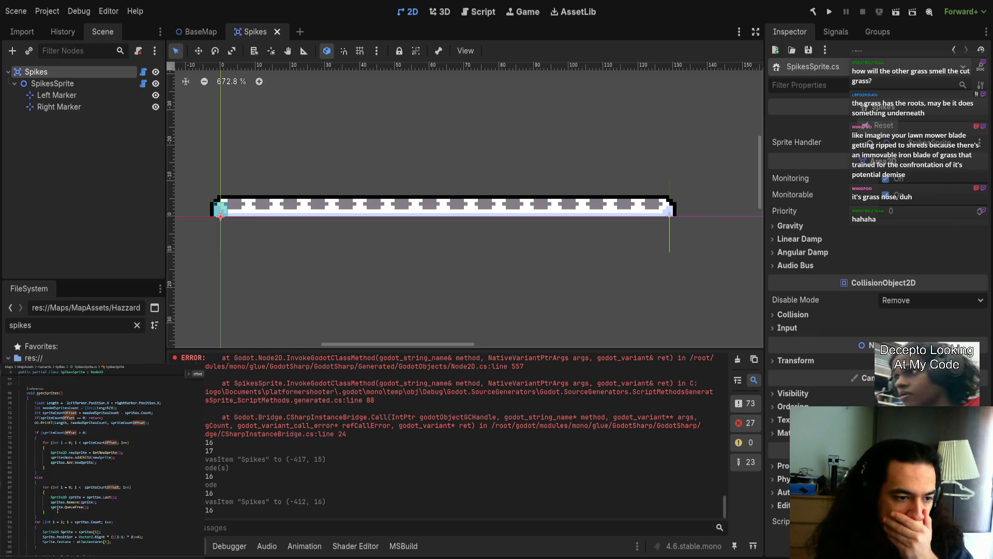
{"action": "scroll", "coordinate": [58, 511], "scroll_direction": "down", "scroll_amount": 3}
{"action": "left_click", "coordinate": [103, 500]}
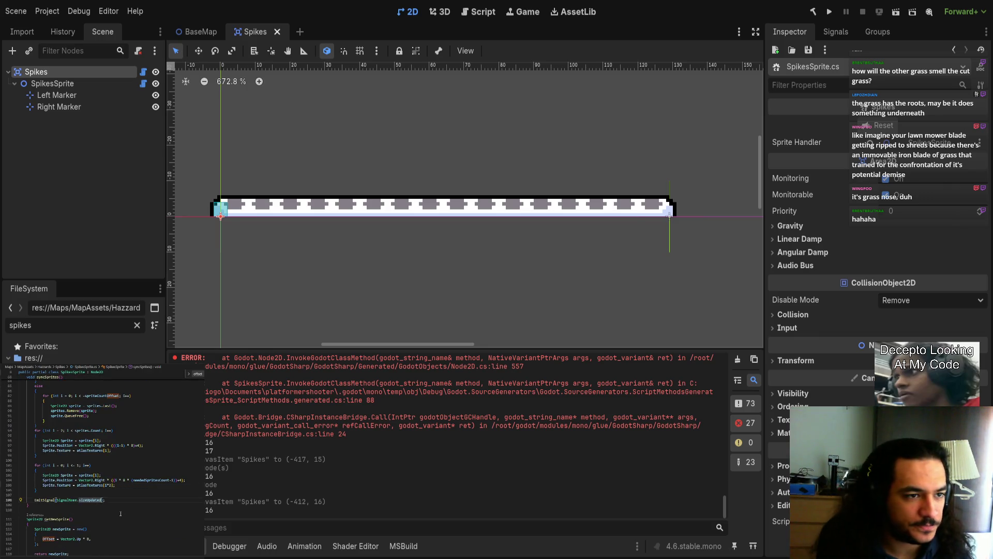
{"action": "scroll", "coordinate": [120, 513], "scroll_direction": "up", "scroll_amount": 9}
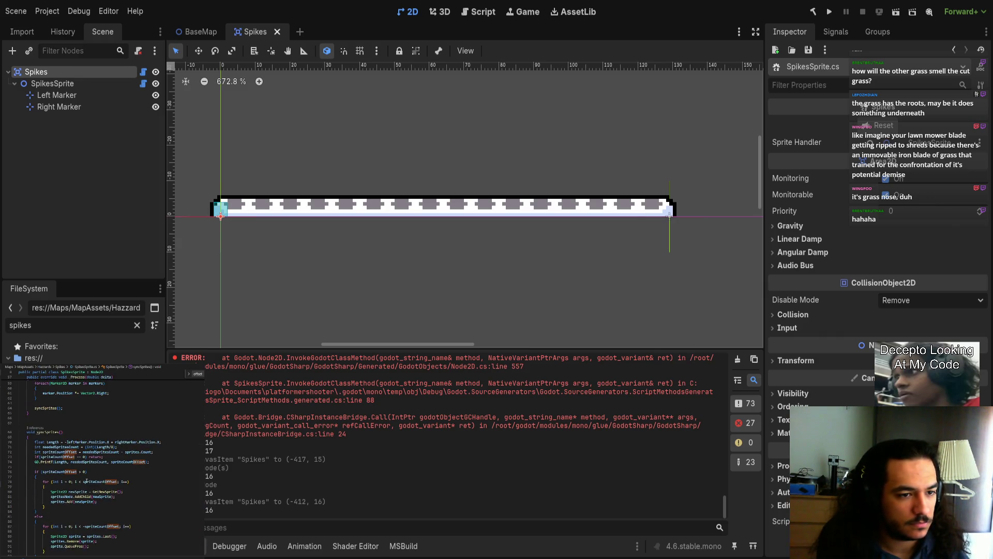
{"action": "scroll", "coordinate": [67, 446], "scroll_direction": "down", "scroll_amount": 10}
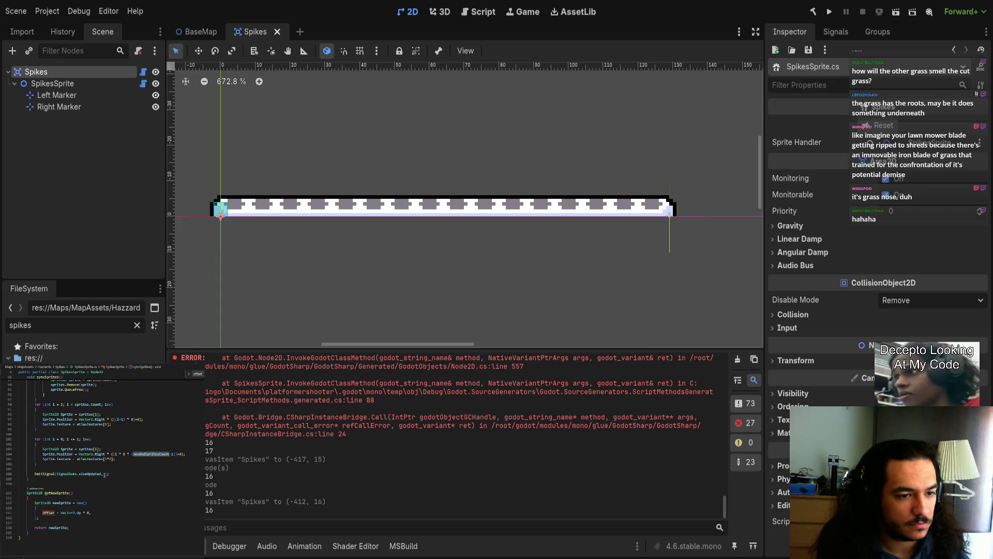
{"action": "type", "text": "neededSpritesCount"}
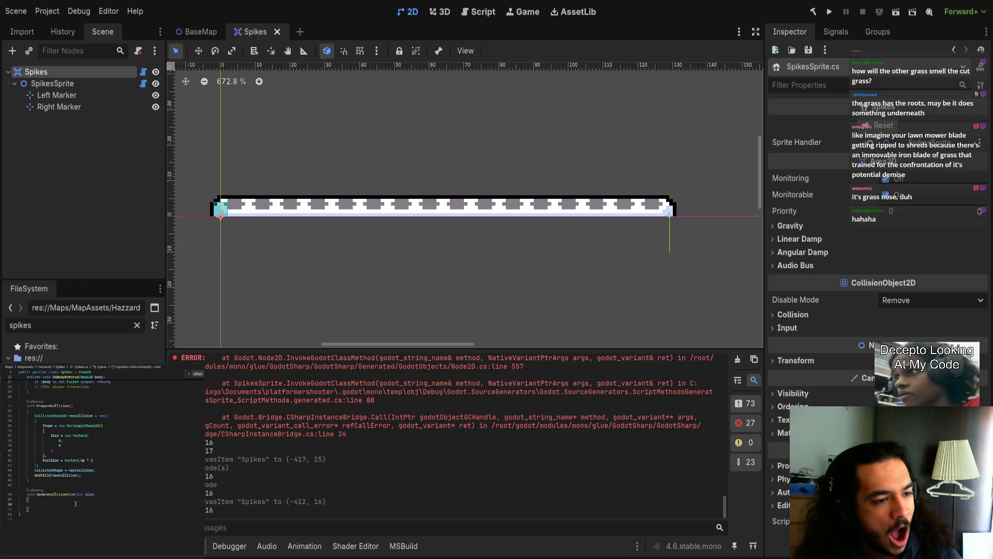
Assign collisionShape.Shape a new RectangleShape2D block copied from the setup code
{"action": "type", "text": "collisionShape."}
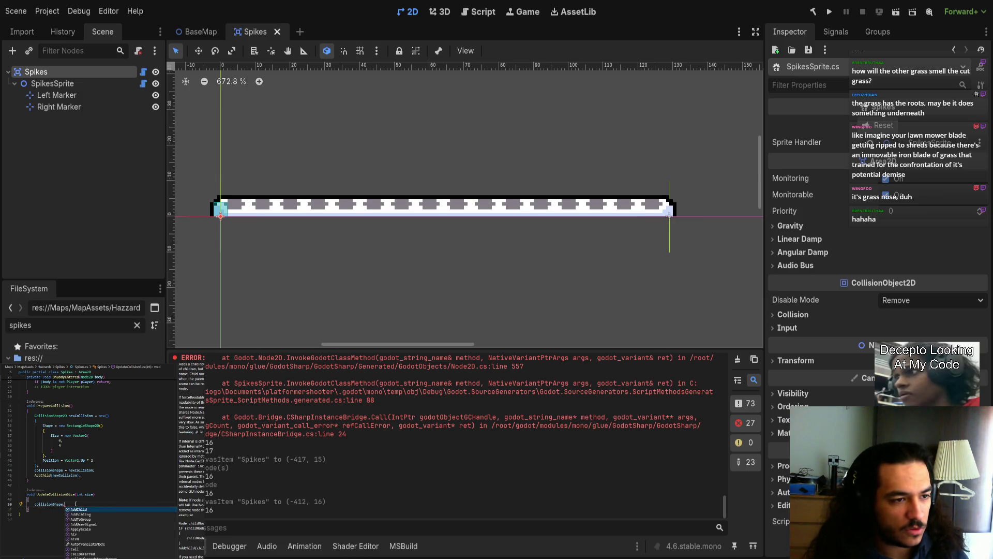
{"action": "type", "text": "Shape"}
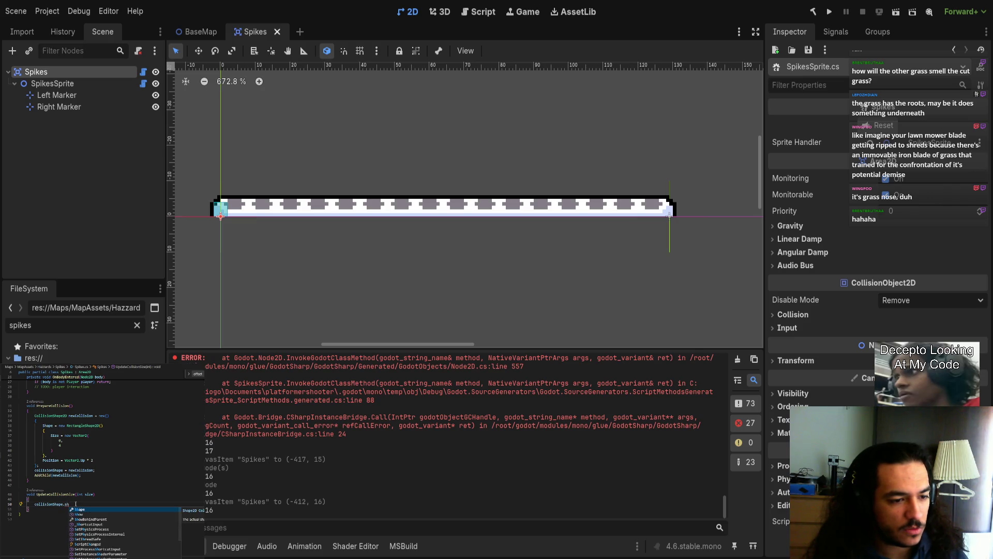
{"action": "type", "text": ".Si"}
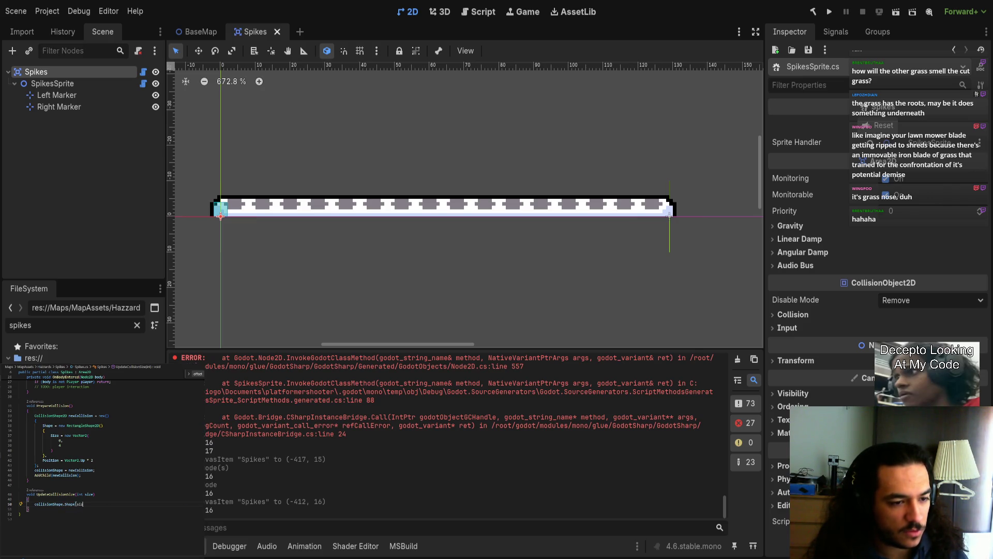
{"action": "type", "text": "ze"}
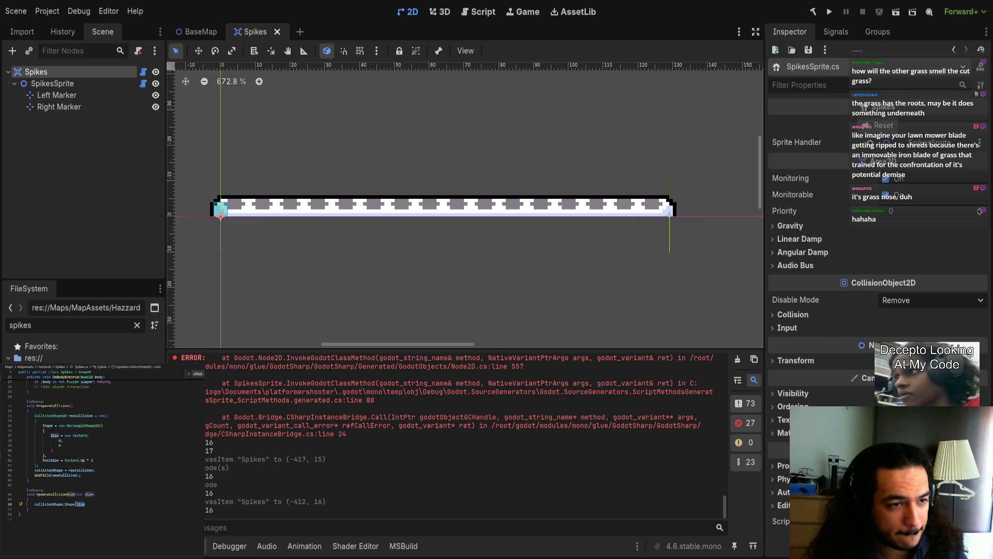
{"action": "key", "text": "BackSpace"}
{"action": "key", "text": "BackSpace"}
{"action": "key", "text": "BackSpace"}
{"action": "type", "text": "= "}
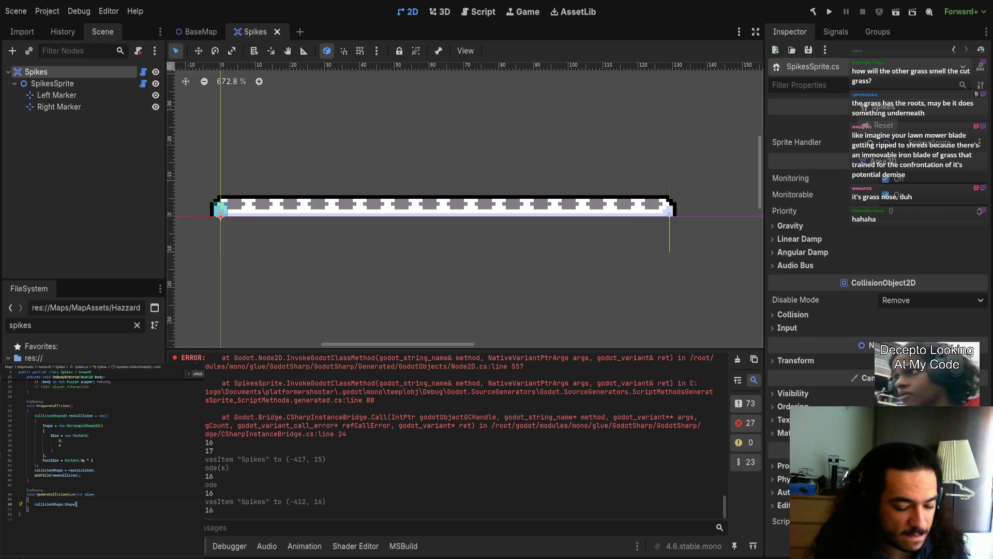
{"action": "type", "text": "new"}
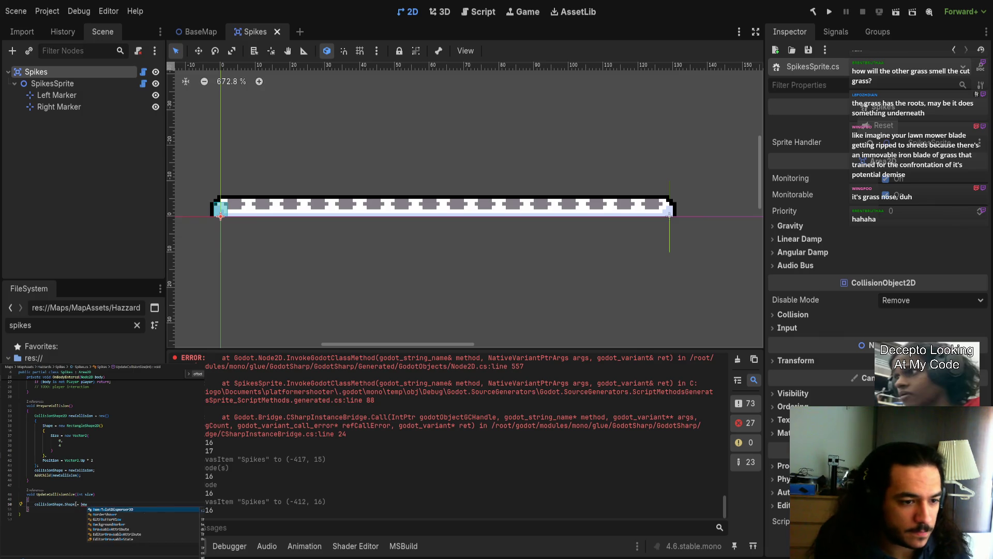
{"action": "mouse_move", "coordinate": [92, 460]}
{"action": "left_mouse_down"}
{"action": "mouse_move", "coordinate": [31, 454]}
{"action": "mouse_move", "coordinate": [32, 432]}
{"action": "mouse_move", "coordinate": [58, 426]}
{"action": "left_mouse_up"}
{"action": "key", "text": "ctrl+c"}
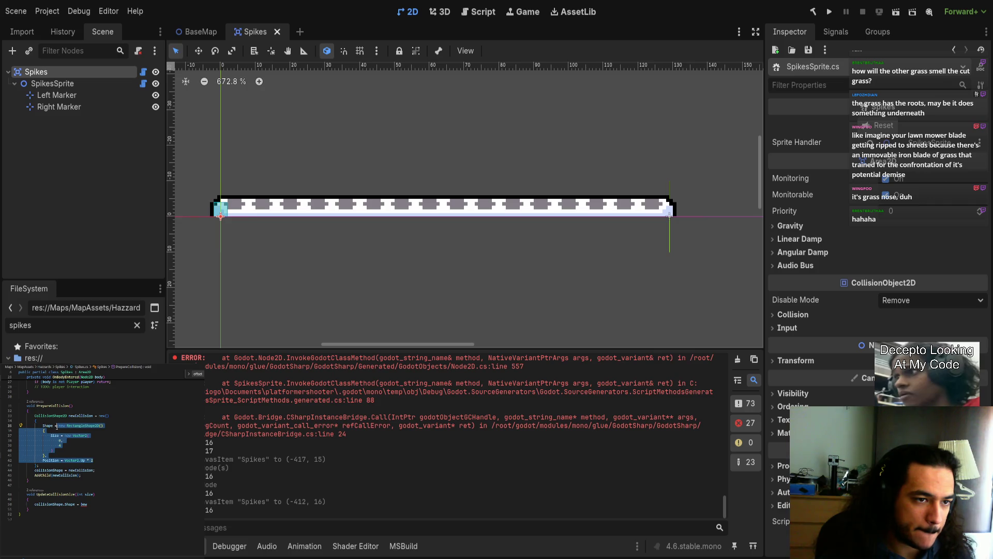
{"action": "double_click", "coordinate": [82, 504]}
{"action": "type", "text": "new"}
{"action": "key", "text": "ctrl+v"}
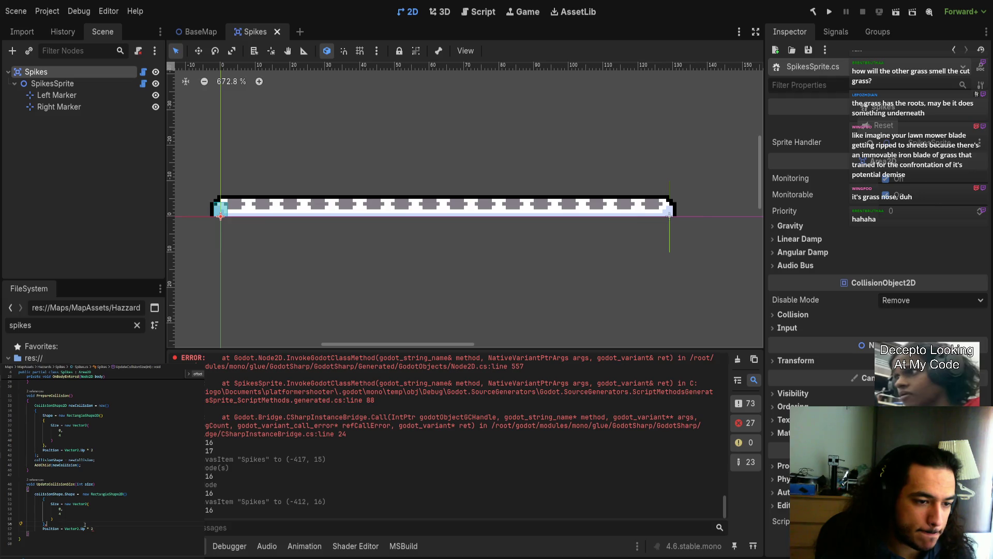
Drop the pasted Position line and trailing comma, and replace the hard-coded 8 with size*4
{"action": "left_click", "coordinate": [89, 535]}
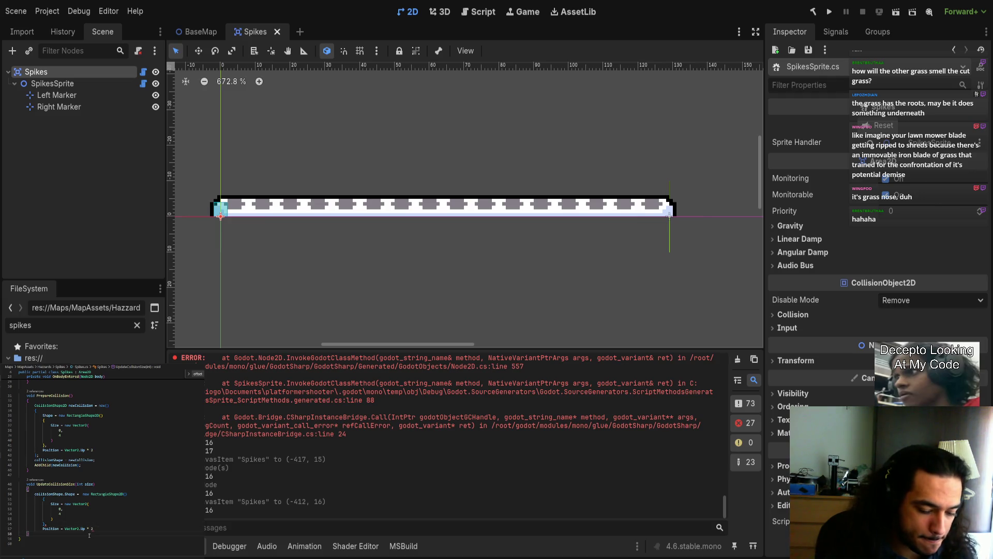
{"action": "left_click", "coordinate": [102, 529]}
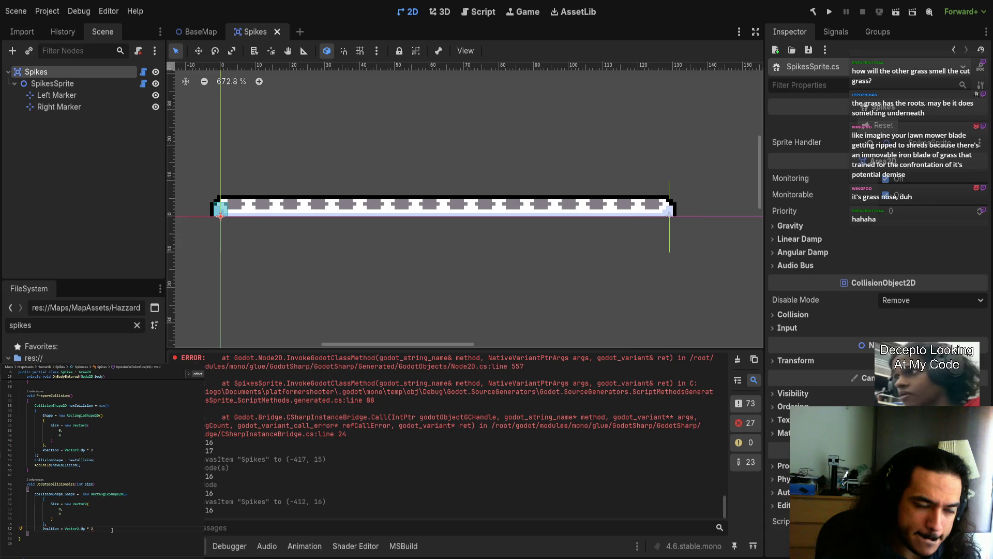
{"action": "left_click_drag", "start_coordinate": [112, 530], "coordinate": [43, 530]}
{"action": "key", "text": "BackSpace"}
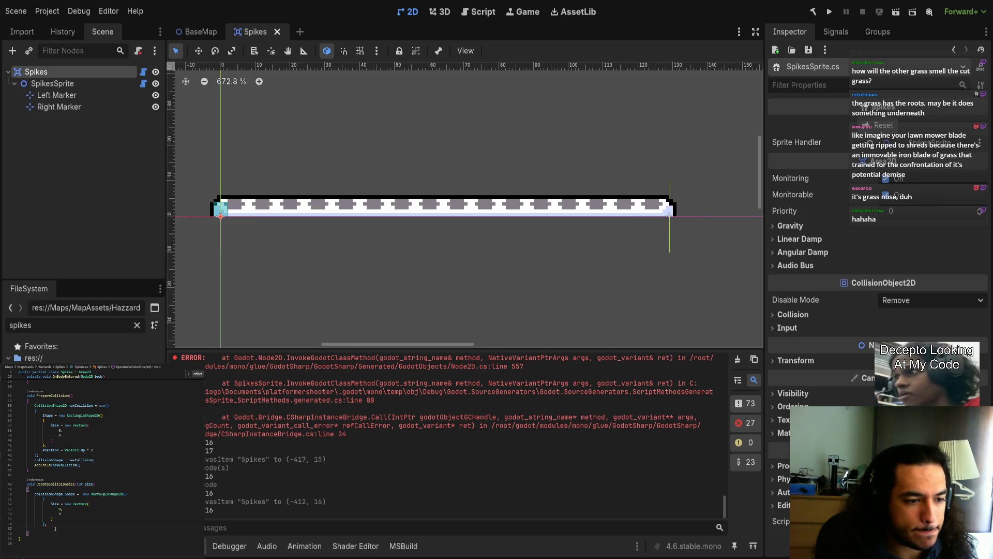
{"action": "key", "text": "Up"}
{"action": "key", "text": "BackSpace"}
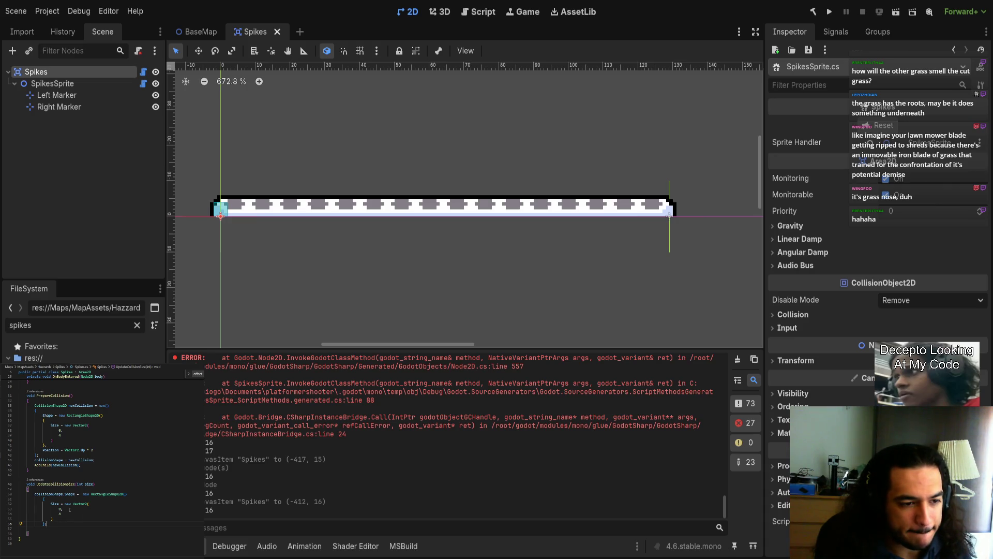
{"action": "double_click", "coordinate": [60, 509]}
{"action": "type", "text": "size*"}
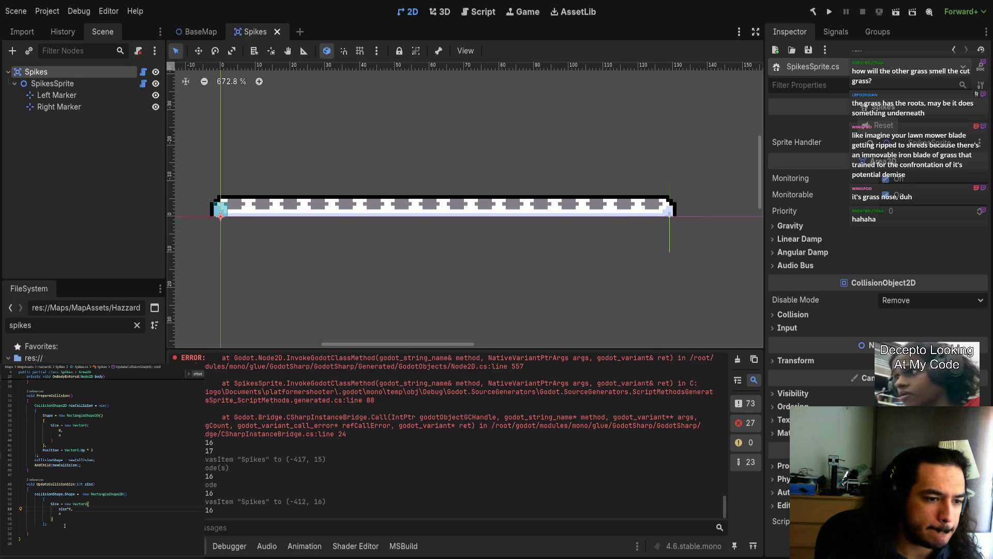
{"action": "type", "text": "4"}
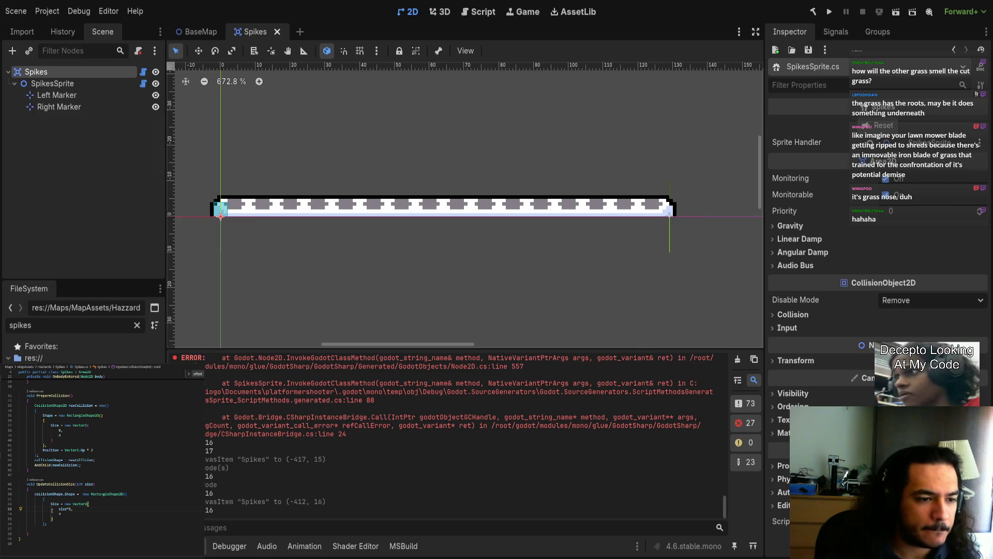
Start a collisionShape.Shape.Position statement on line 57
{"action": "left_click_drag", "start_coordinate": [35, 494], "coordinate": [75, 494]}
{"action": "key", "text": "ctrl+c"}
{"action": "left_click", "coordinate": [44, 528]}
{"action": "key", "text": "ctrl+v"}
{"action": "type", "text": ".P"}
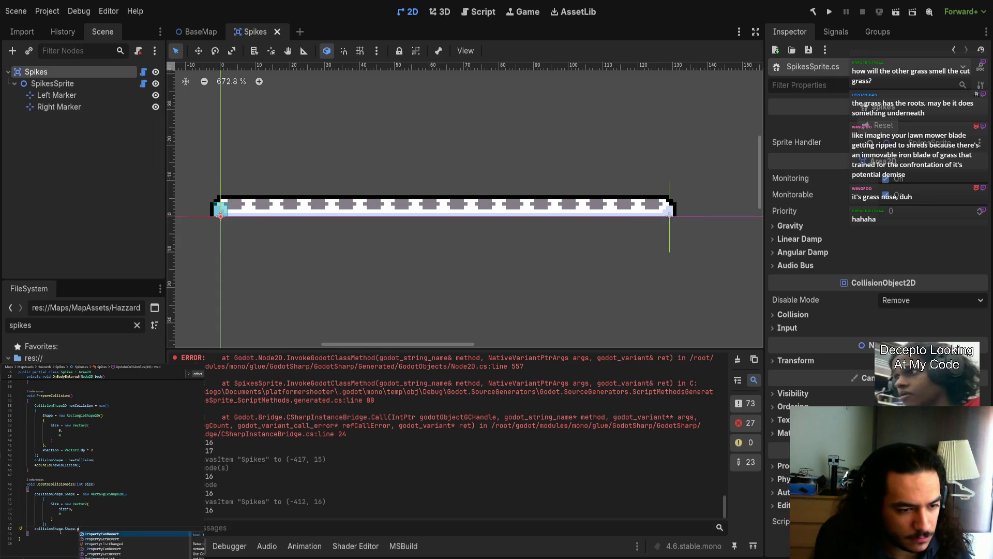
{"action": "key", "text": "BackSpace"}
{"action": "type", "text": "."}
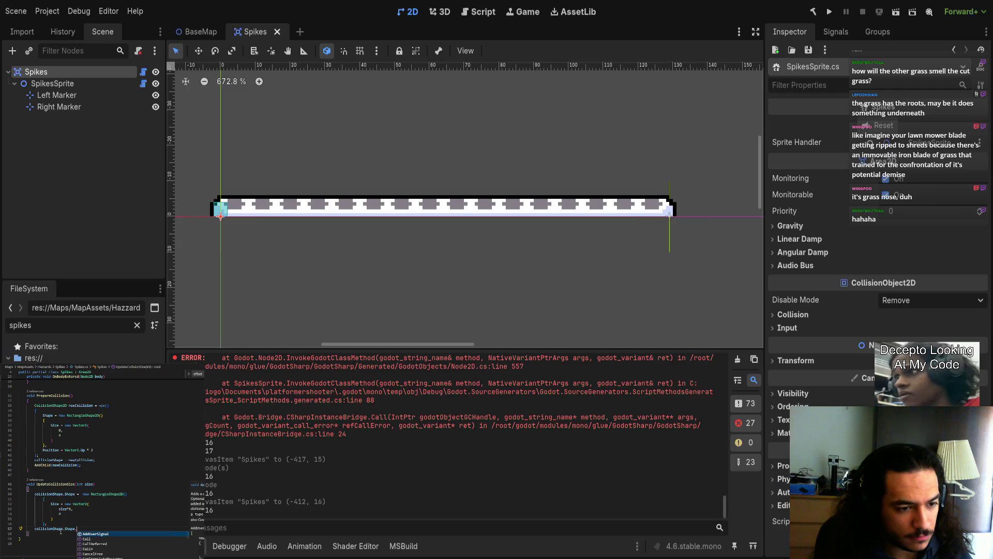
{"action": "key", "text": "Down"}
{"action": "key", "text": "Down"}
{"action": "key", "text": "Down"}
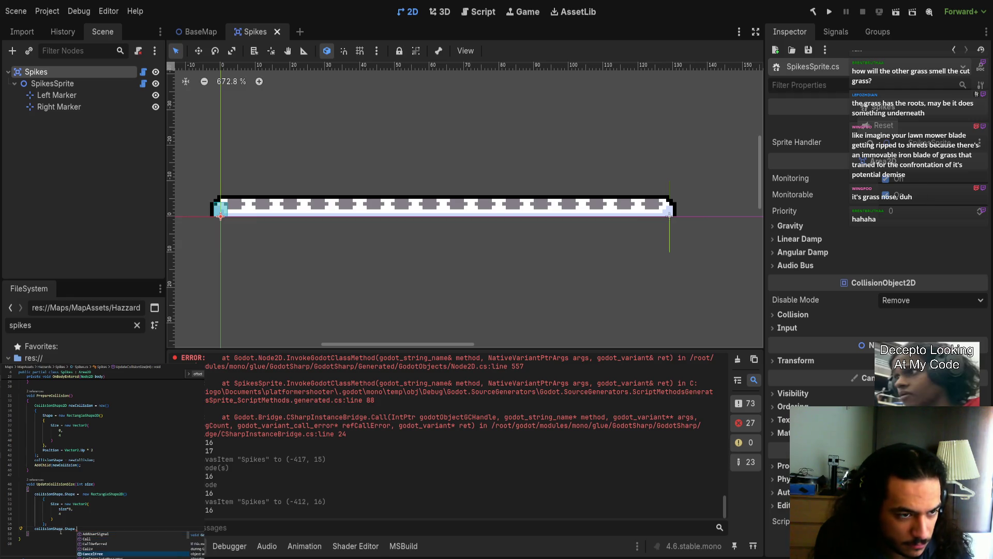
{"action": "type", "text": "Position"}
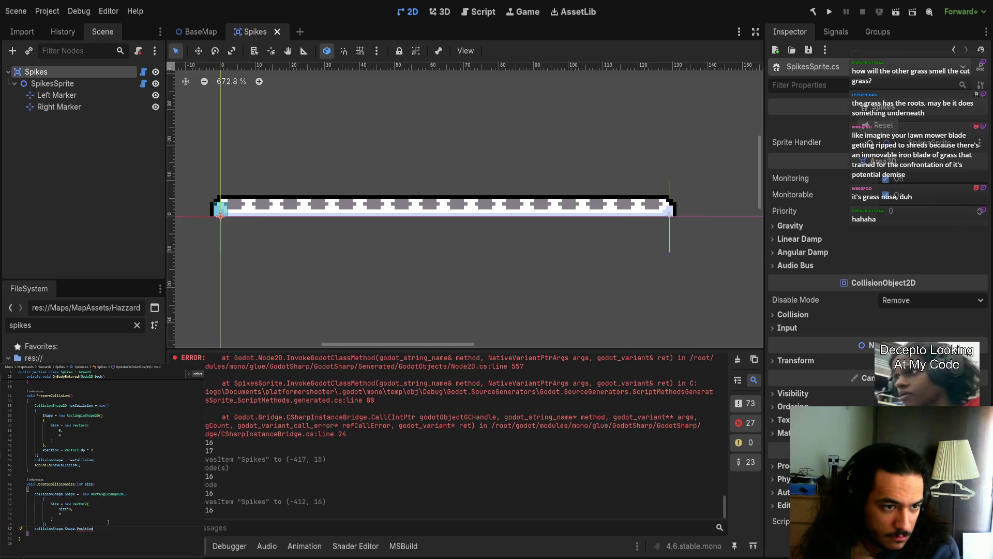
Retarget line 57 from the shape's Position to collisionShape.Position
{"action": "scroll", "coordinate": [108, 522], "scroll_direction": "up", "scroll_amount": 1}
{"action": "left_click", "coordinate": [80, 473]}
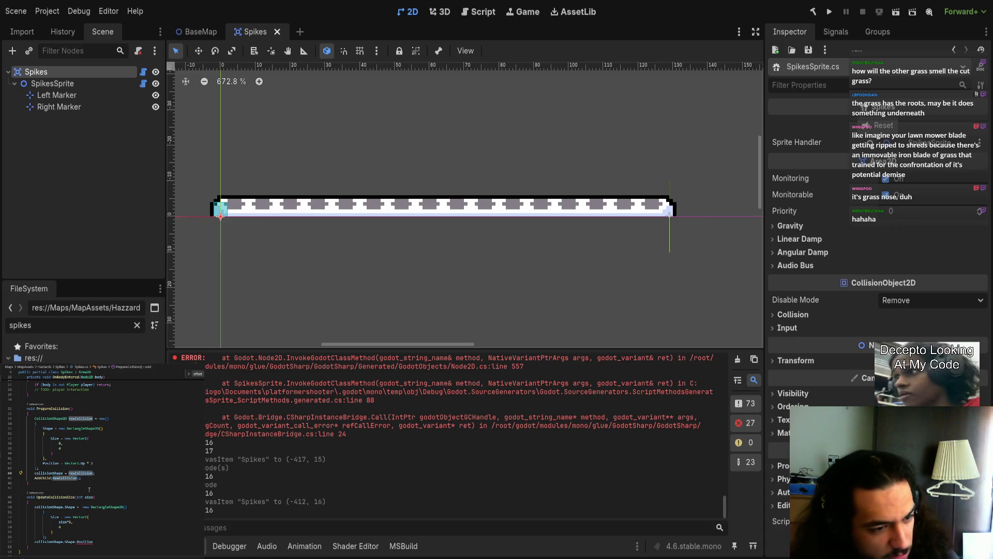
{"action": "left_click", "coordinate": [85, 542]}
{"action": "key", "text": "ctrl+BackSpace"}
{"action": "scroll", "coordinate": [90, 538], "scroll_direction": "down", "scroll_amount": 1}
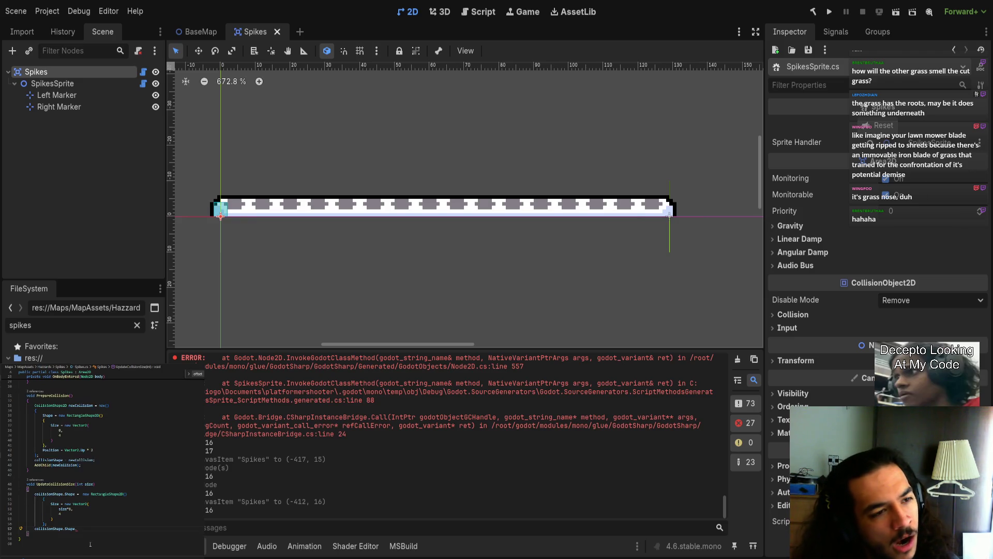
{"action": "key", "text": "ctrl+BackSpace"}
{"action": "type", "text": "positi"}
{"action": "key", "text": "Return"}
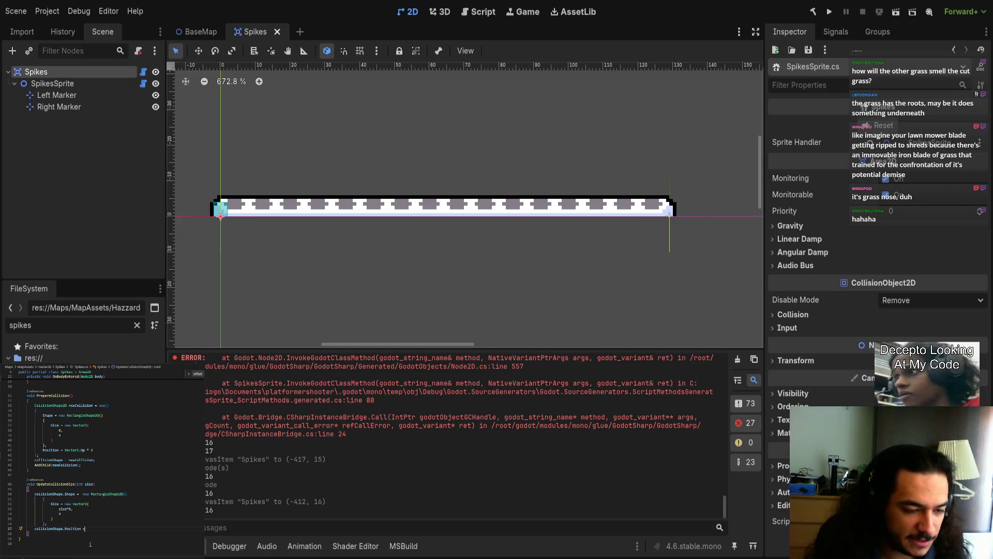
{"action": "type", "text": "ector2"}
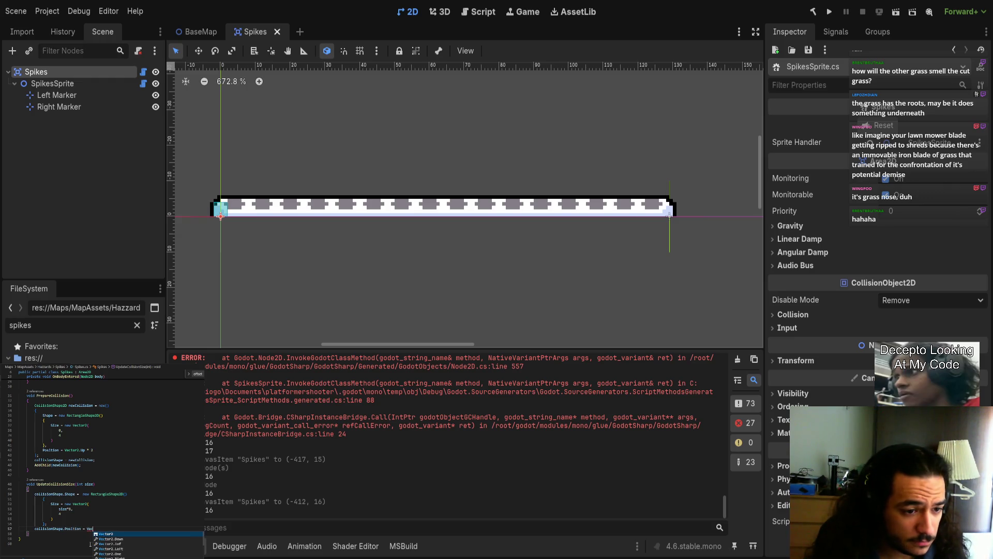
{"action": "key", "text": "Return"}
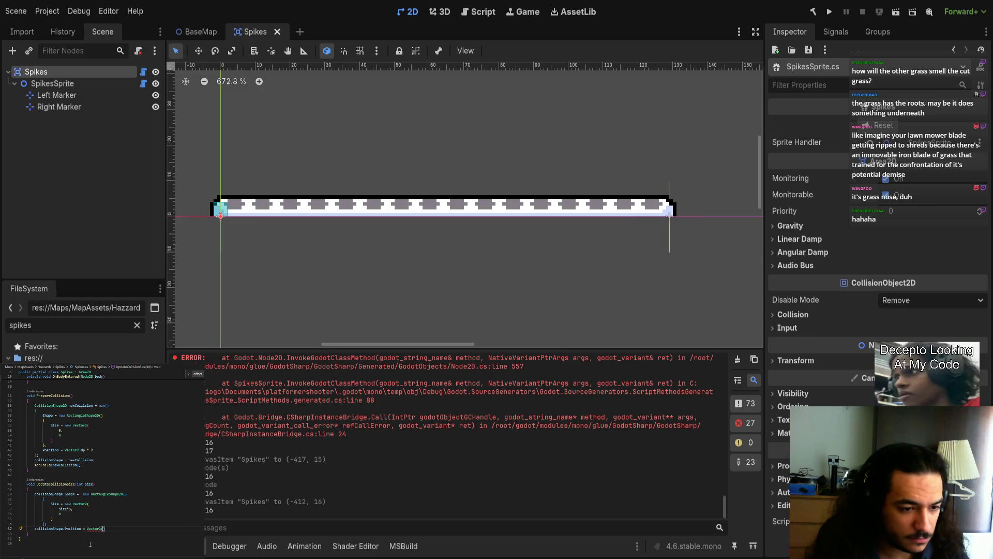
{"action": "key", "text": "Return"}
{"action": "key", "text": "BackSpace"}
Replace the drafted new Vector2 value on line 57 with size/2
{"action": "type", "text": "("}
{"action": "type", "text": "new"}
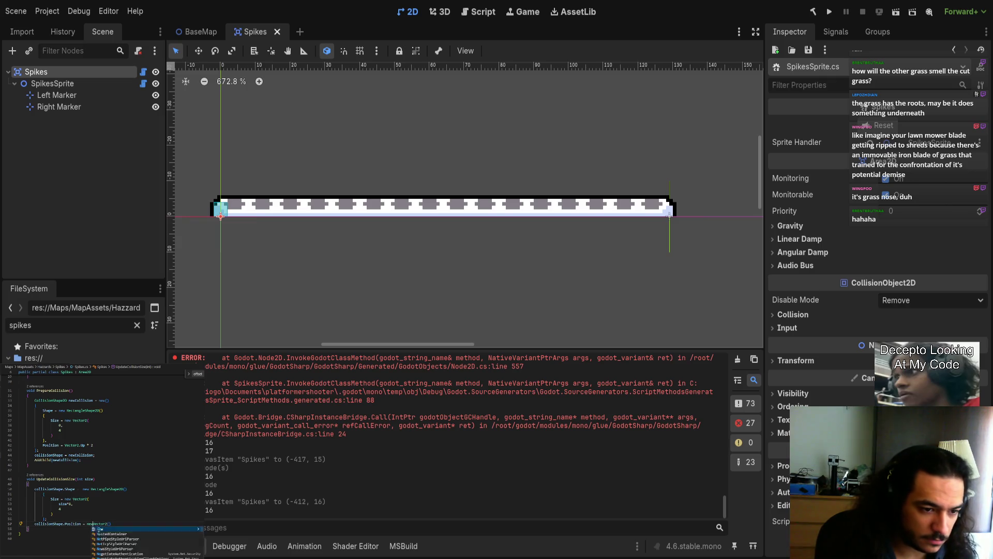
{"action": "key", "text": "Return"}
{"action": "key", "text": "BackSpace"}
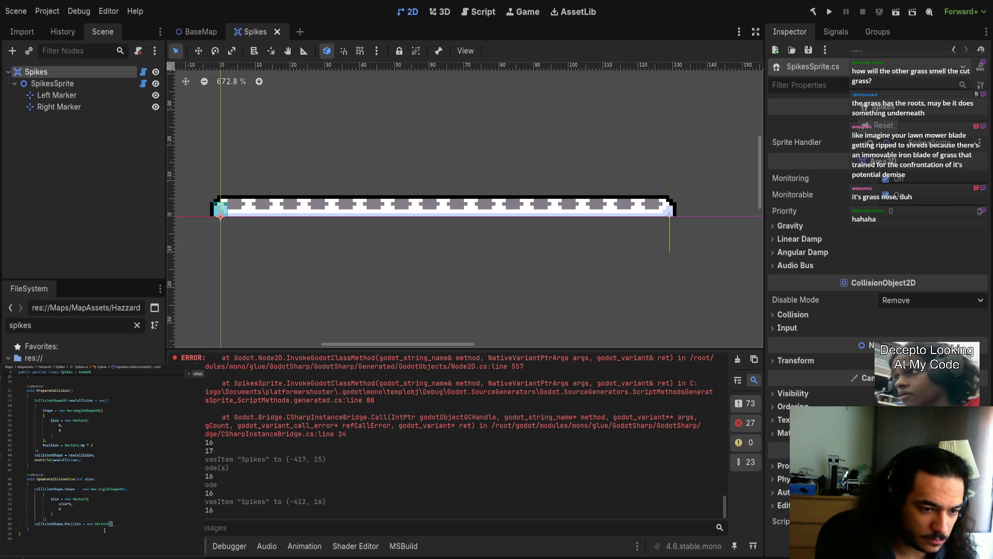
{"action": "type", "text": ");"}
{"action": "key", "text": "Return"}
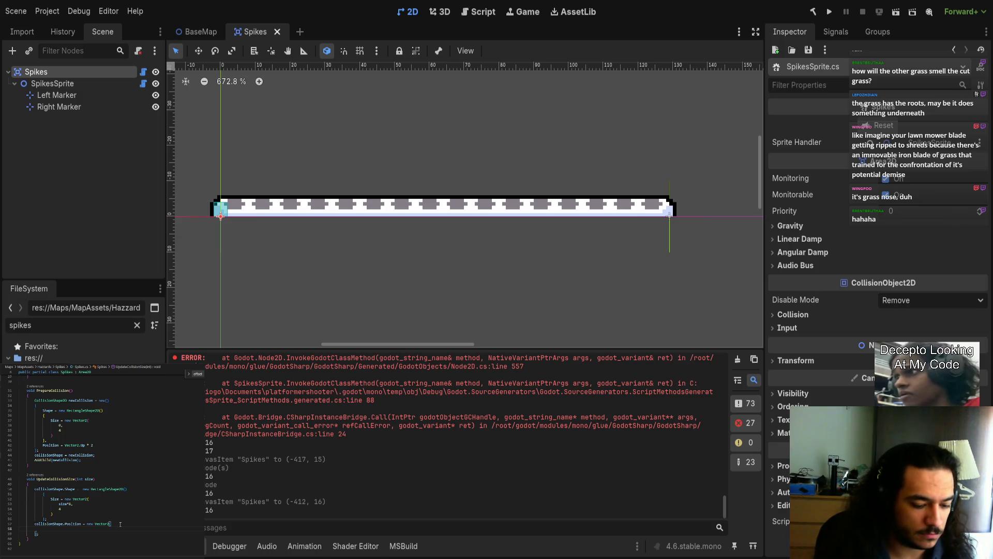
{"action": "type", "text": "size"}
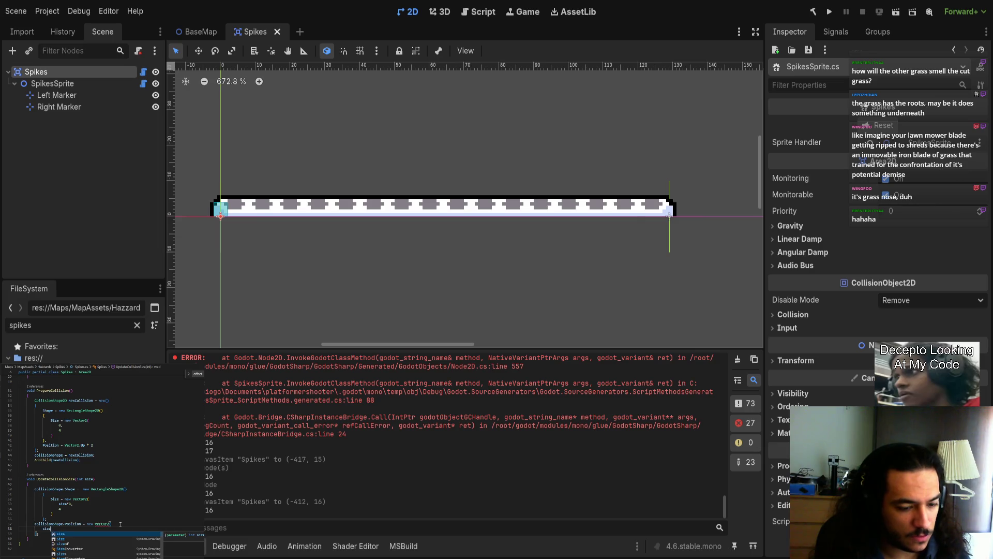
{"action": "type", "text": "*"}
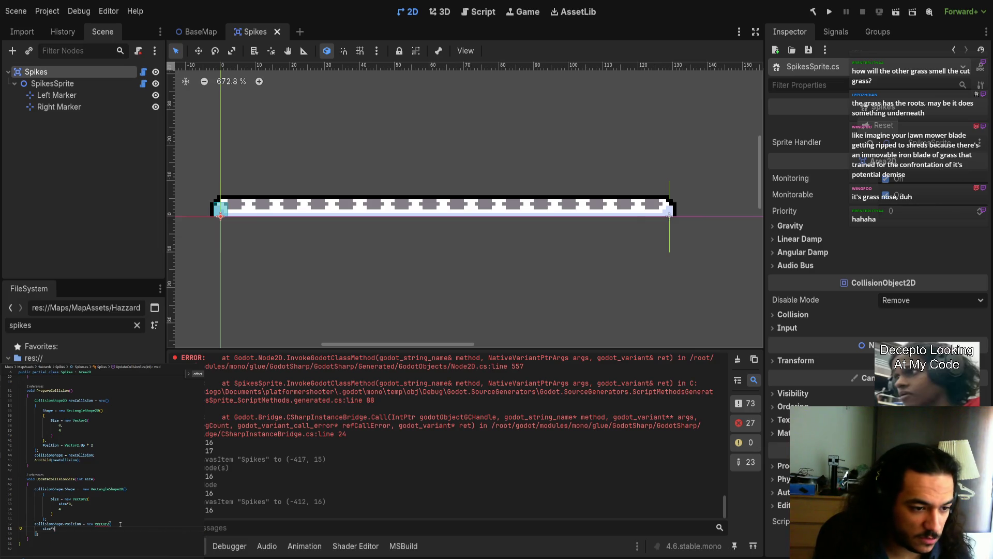
{"action": "key", "text": "Return"}
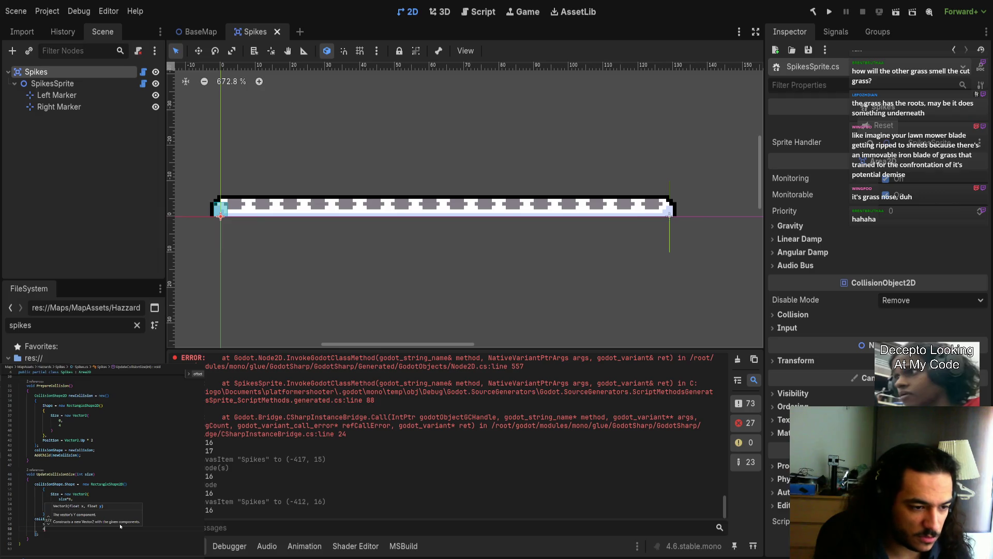
{"action": "left_click", "coordinate": [89, 539]}
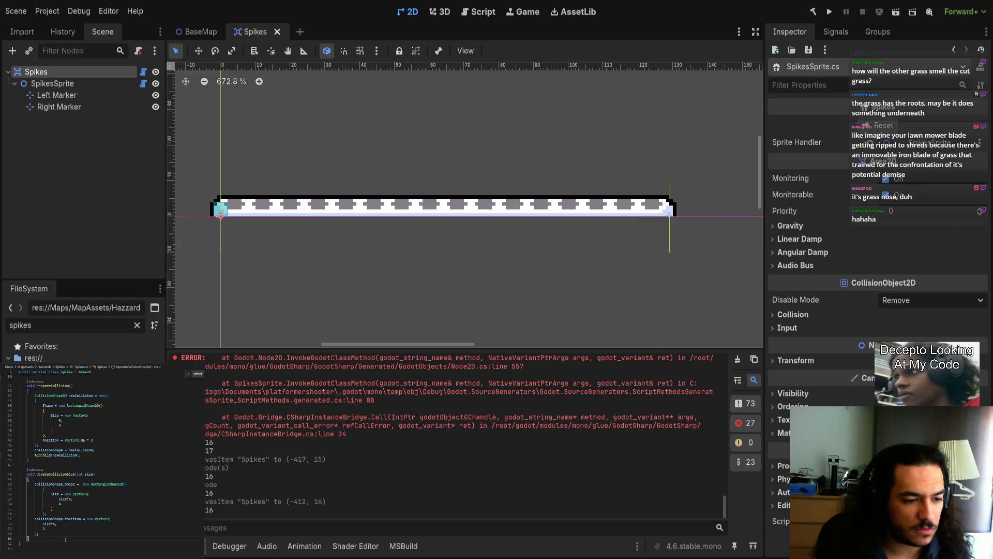
{"action": "left_click_drag", "start_coordinate": [67, 535], "coordinate": [90, 518]}
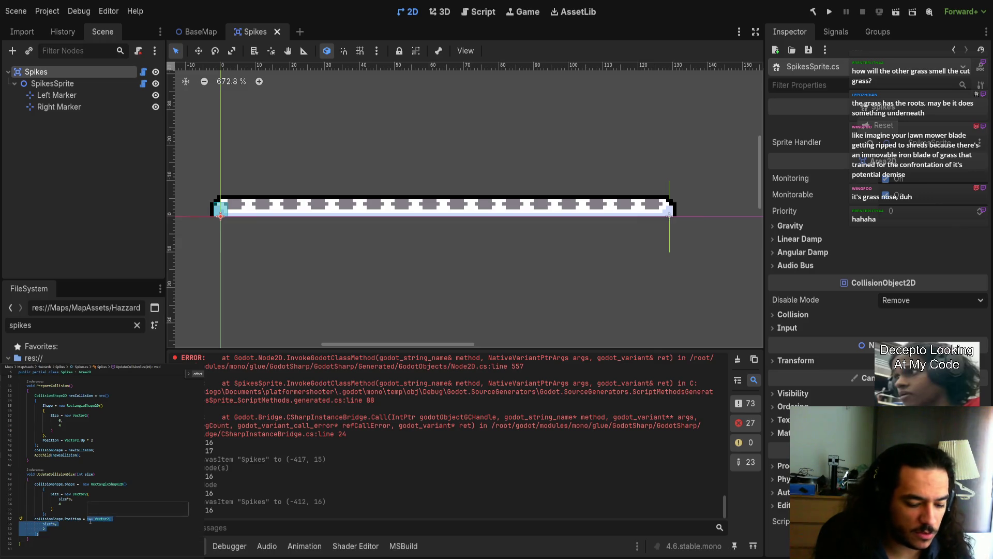
{"action": "type", "text": "size/2"}
{"action": "key", "text": "BackSpace"}
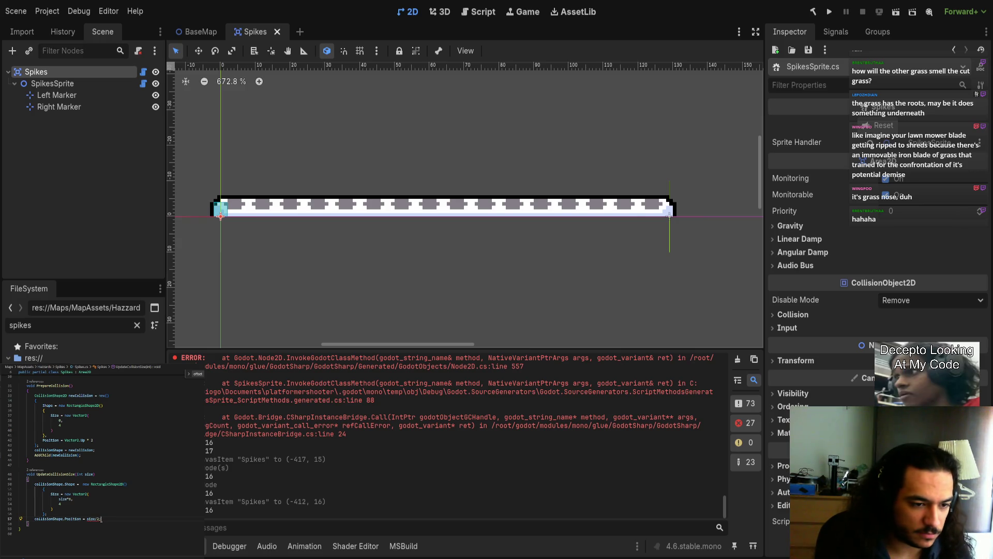
Change size/2 to collisionShape.Shape.Size/2 using the copied shape reference
{"action": "left_click_drag", "start_coordinate": [35, 484], "coordinate": [76, 484]}
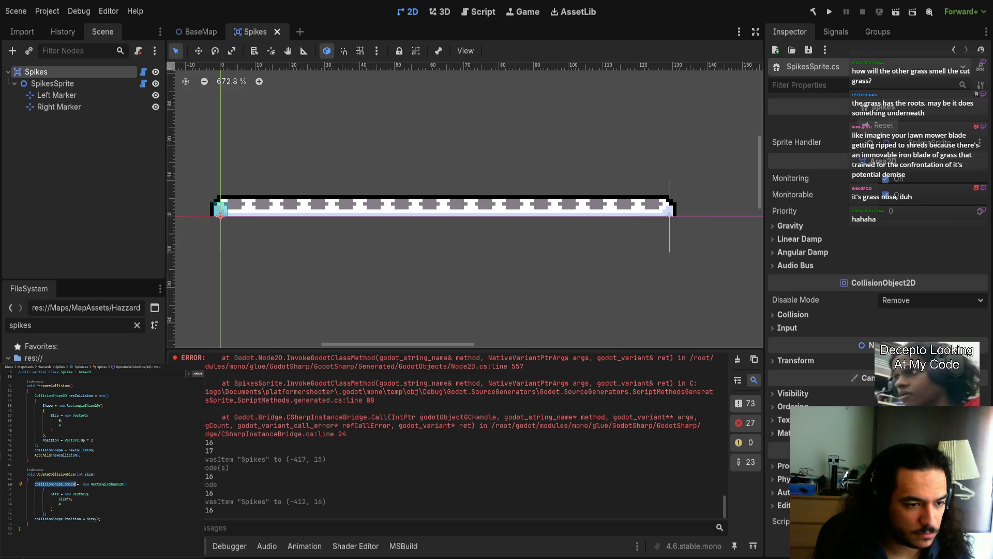
{"action": "key", "text": "ctrl+c"}
{"action": "double_click", "coordinate": [92, 518]}
{"action": "key", "text": "ctrl+v"}
{"action": "type", "text": ".size"}
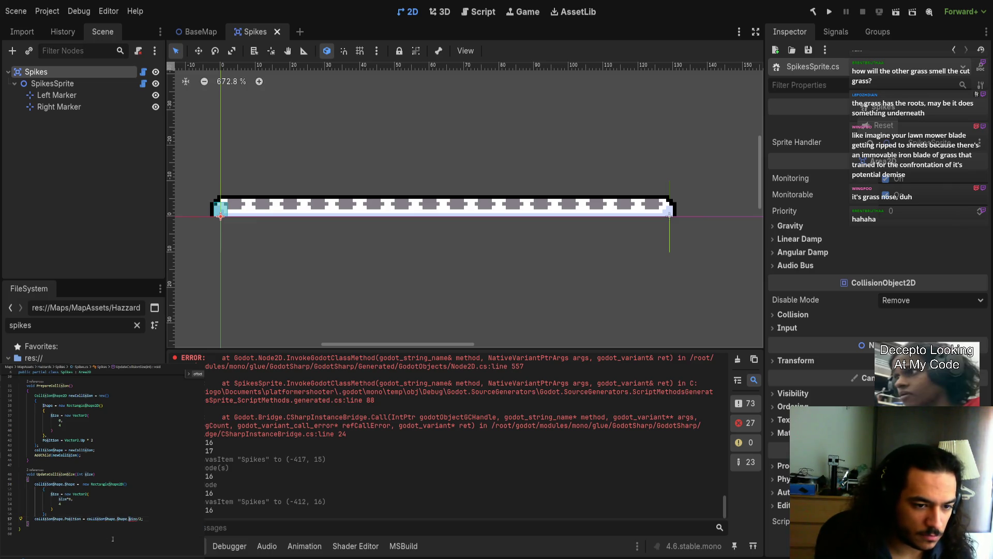
{"action": "left_click", "coordinate": [102, 552]}
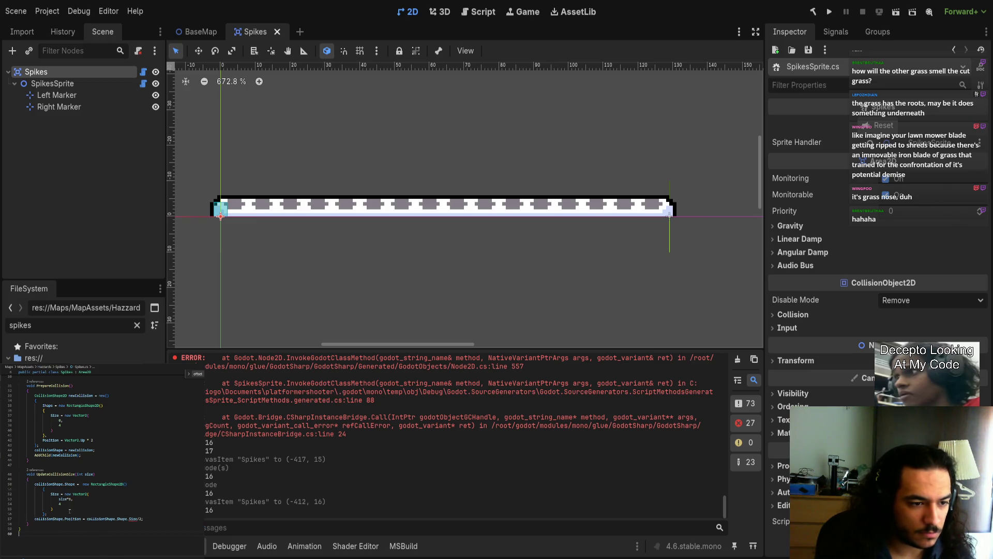
Declare Vector2 newSize = new Vector2(size*8, 4) at the top of UpdateCollisionSize
{"action": "left_click", "coordinate": [29, 480]}
{"action": "key", "text": "Return"}
{"action": "type", "text": "Vec2"}
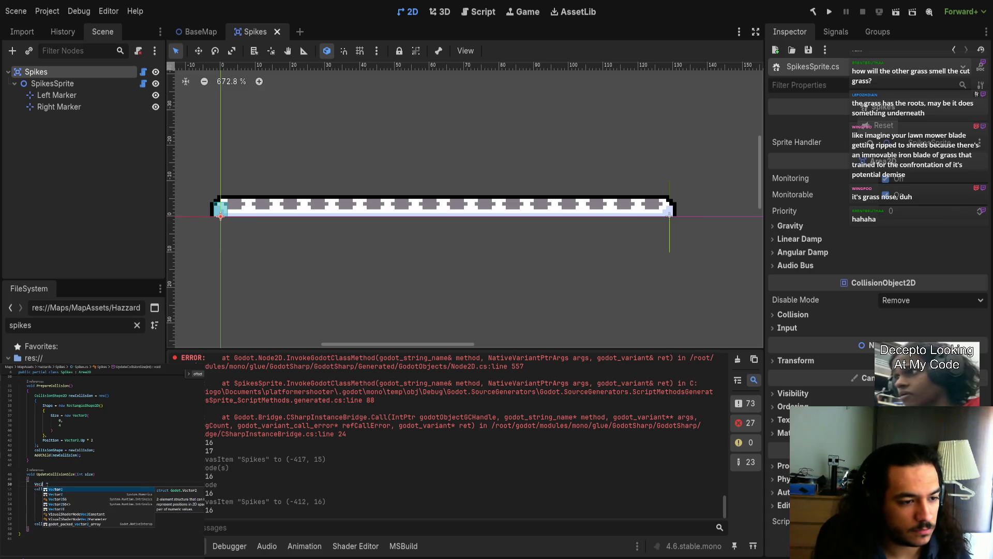
{"action": "key", "text": "Return"}
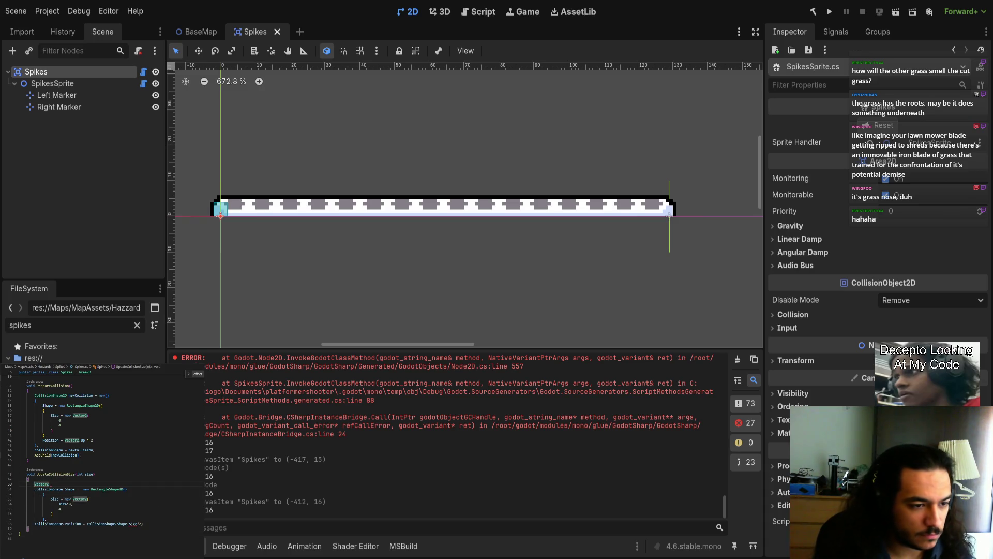
{"action": "type", "text": "newSize"}
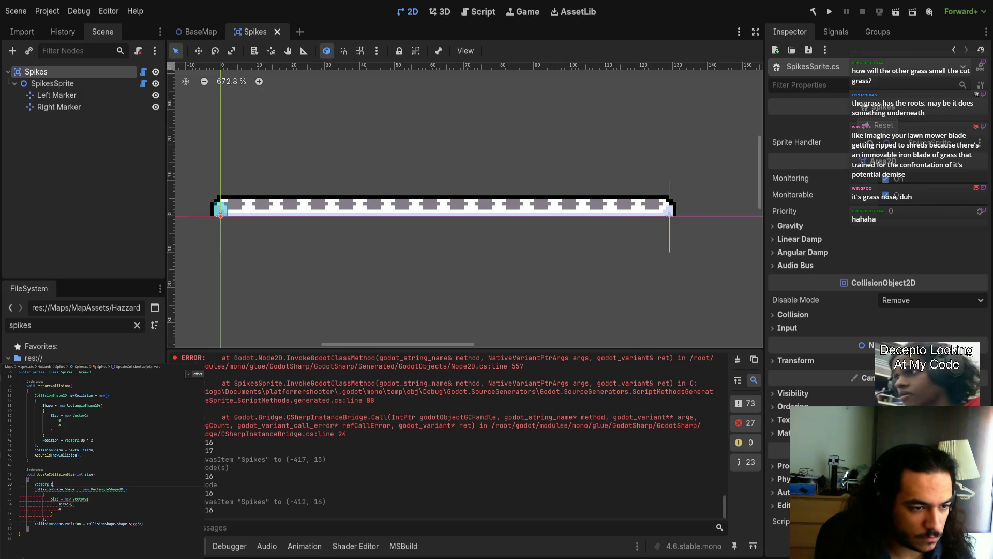
{"action": "type", "text": " ="}
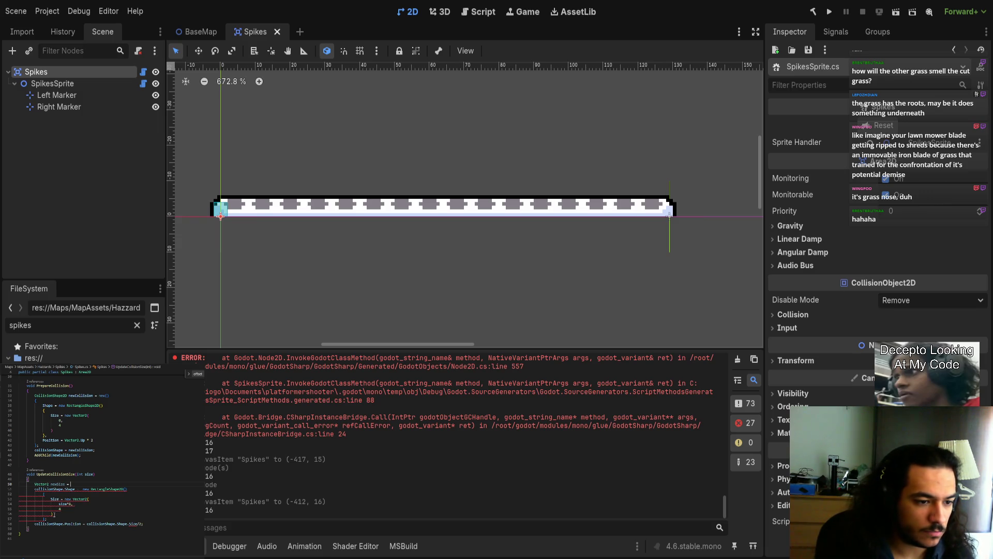
{"action": "left_click_drag", "start_coordinate": [63, 499], "coordinate": [53, 512]}
{"action": "key", "text": "ctrl+c"}
{"action": "left_click", "coordinate": [69, 483]}
{"action": "key", "text": "ctrl+v"}
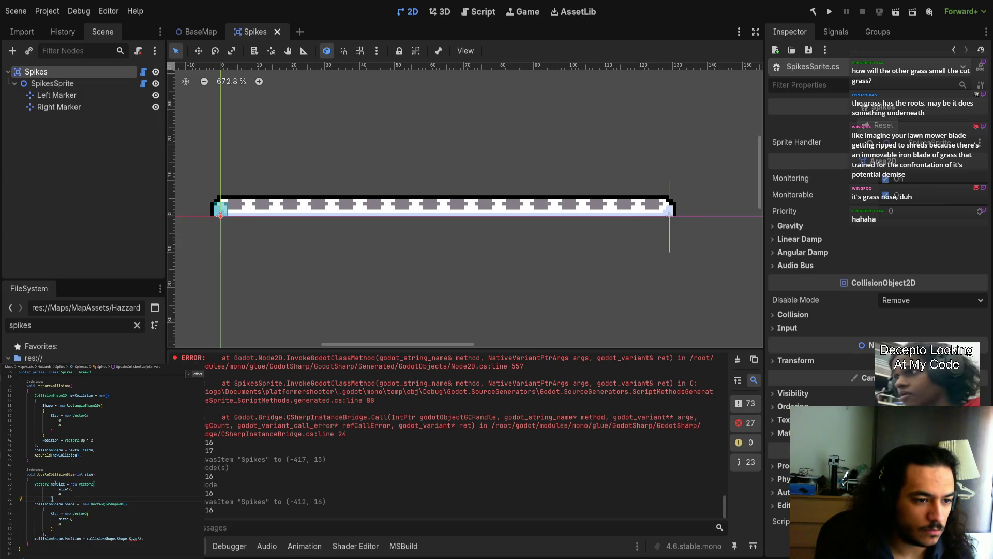
Replace the old Vector2 and shape-size expressions with newSize for Size and Position
{"action": "left_click_drag", "start_coordinate": [57, 529], "coordinate": [61, 514]}
{"action": "type", "text": "newSize,"}
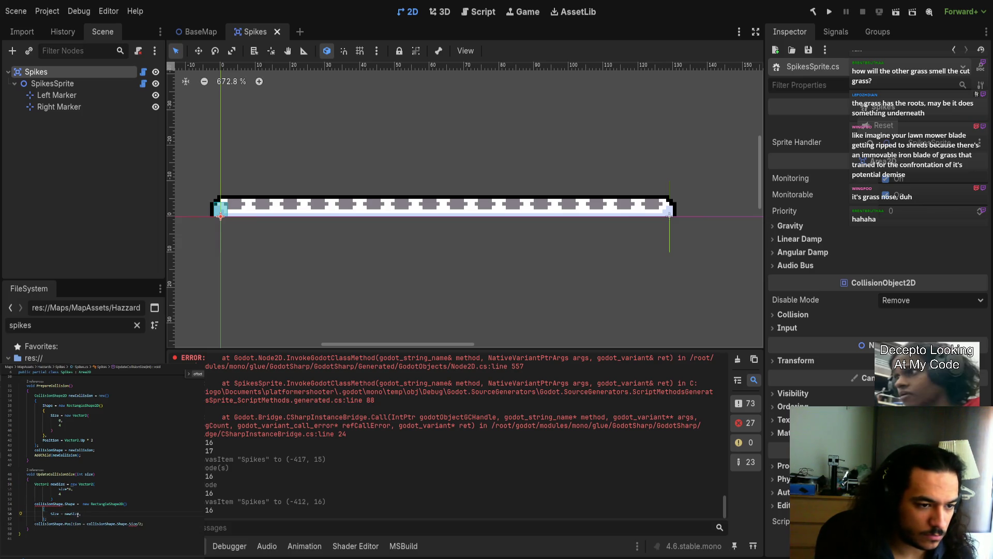
{"action": "left_click", "coordinate": [64, 500]}
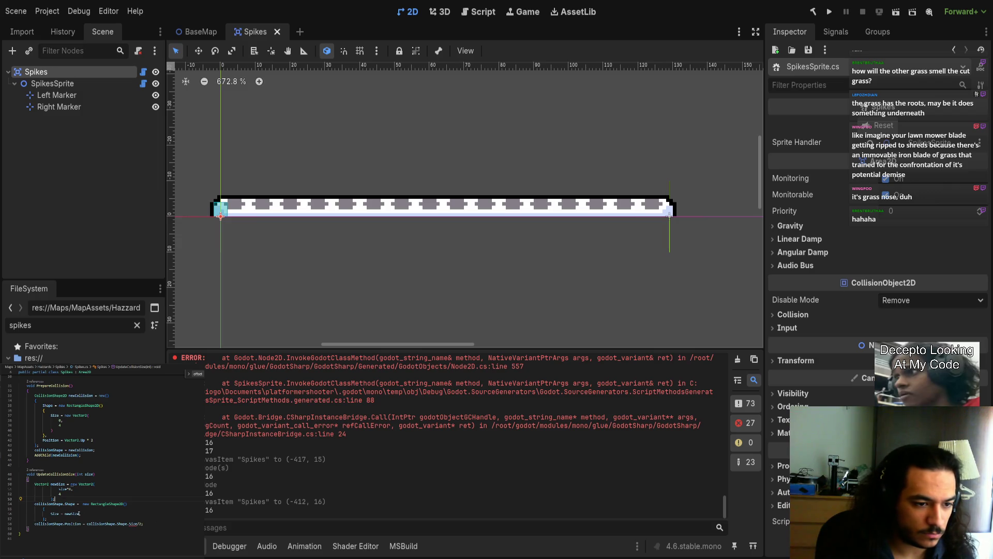
{"action": "left_click", "coordinate": [71, 514]}
{"action": "left_click_drag", "start_coordinate": [133, 524], "coordinate": [85, 524]}
{"action": "type", "text": "newSize"}
Add a semicolon after the initializer brace and join size*8, 4 onto the Vector2 line
{"action": "left_click", "coordinate": [83, 518]}
{"action": "type", "text": ";"}
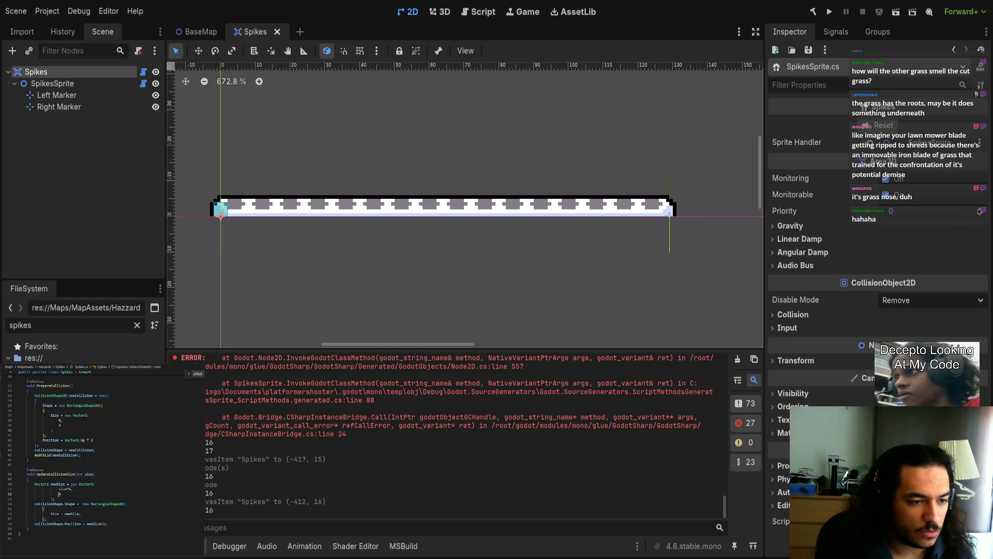
{"action": "key", "text": "BackSpace"}
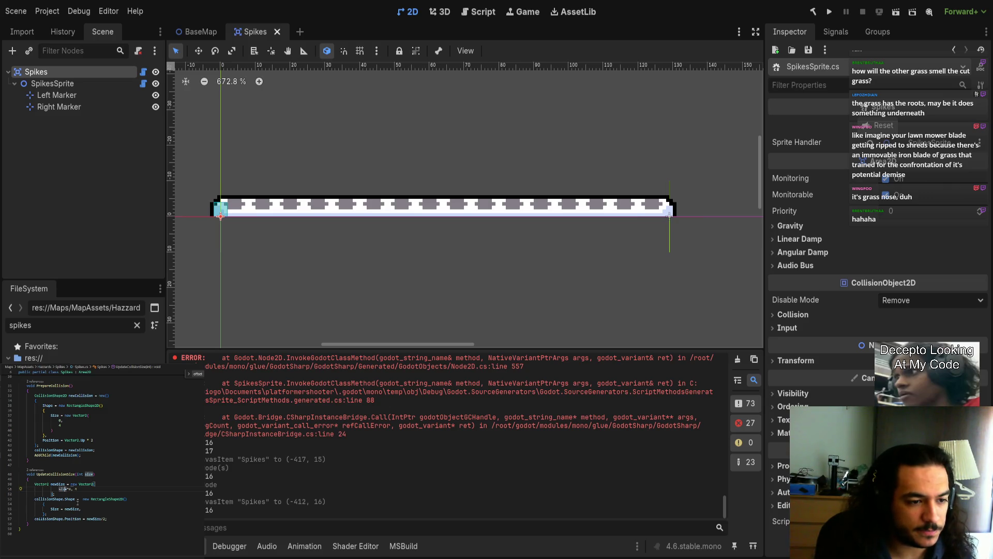
{"action": "key", "text": "Delete"}
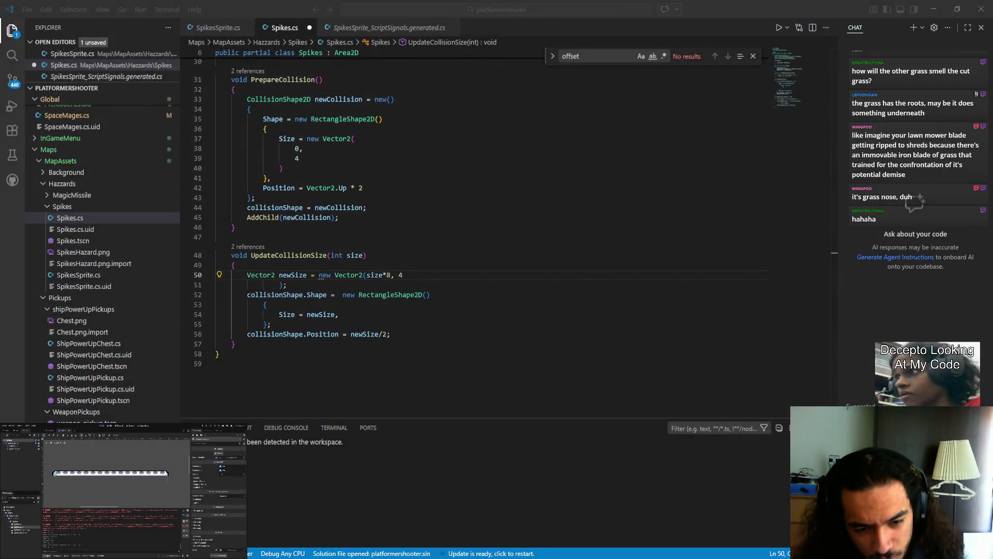
Join the stray ); onto line 50 and save Spikes.cs so it auto-formats
{"action": "key", "text": "alt+Tab"}
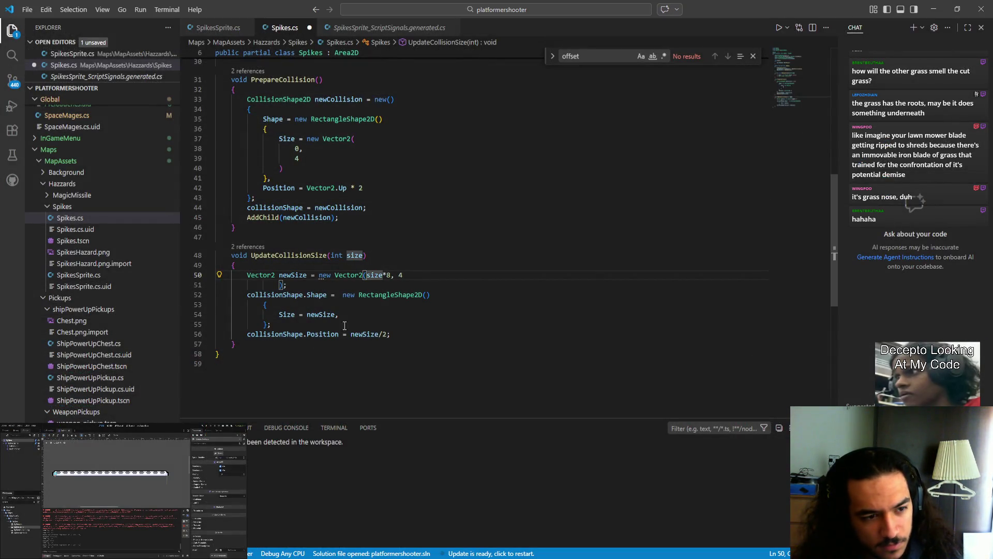
{"action": "left_click", "coordinate": [280, 285]}
{"action": "key", "text": "shift+Home"}
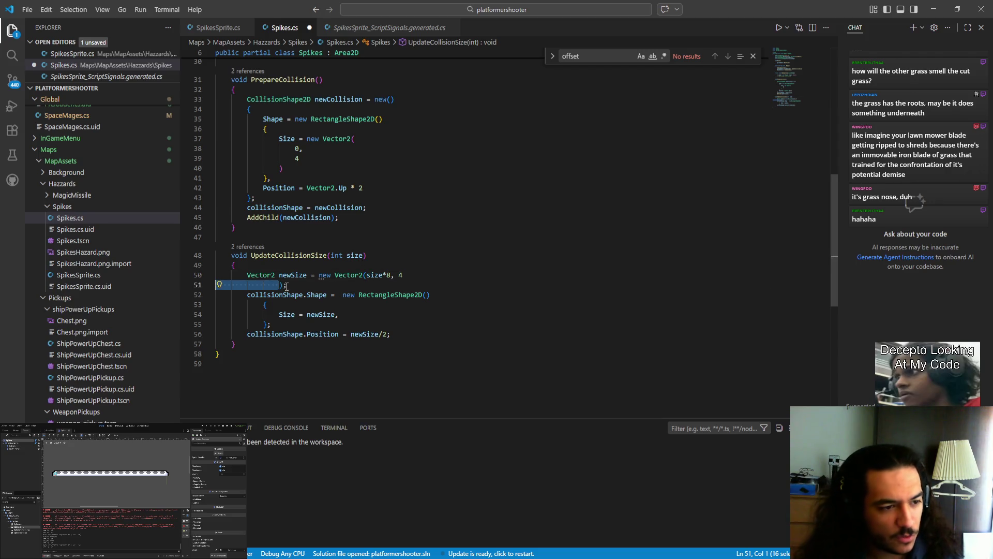
{"action": "key", "text": "BackSpace"}
{"action": "key", "text": "BackSpace"}
{"action": "left_click", "coordinate": [409, 375]}
{"action": "key", "text": "ctrl+s"}
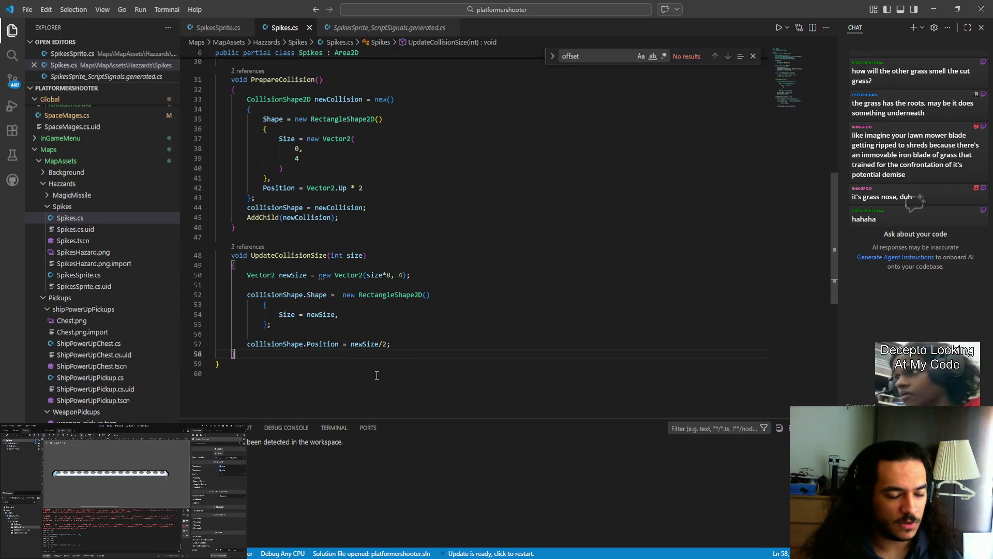
{"action": "left_click", "coordinate": [381, 344]}
{"action": "key", "text": "ctrl+s"}
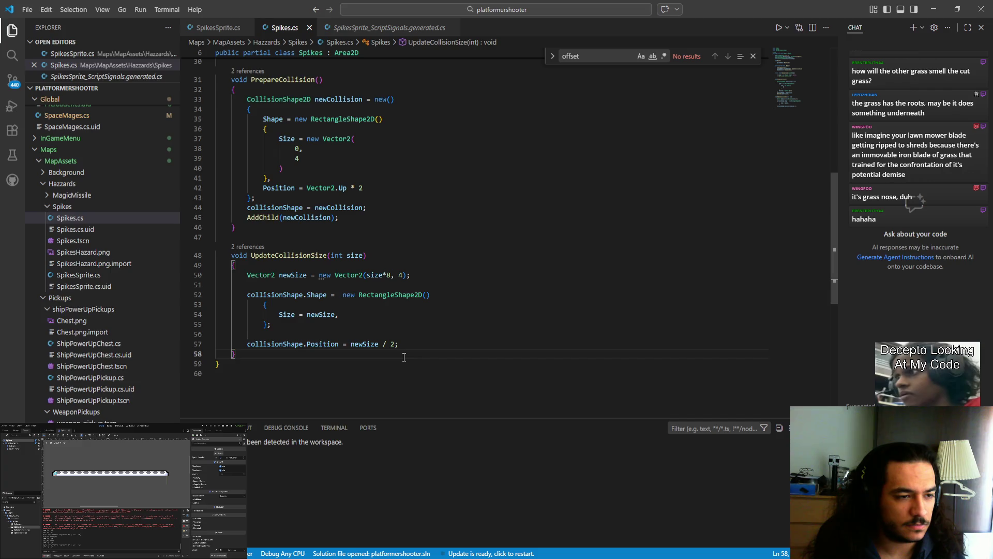
Realign the initializer braces and the Size = newSize line, then save Spikes.cs
{"action": "key", "text": "alt+Tab"}
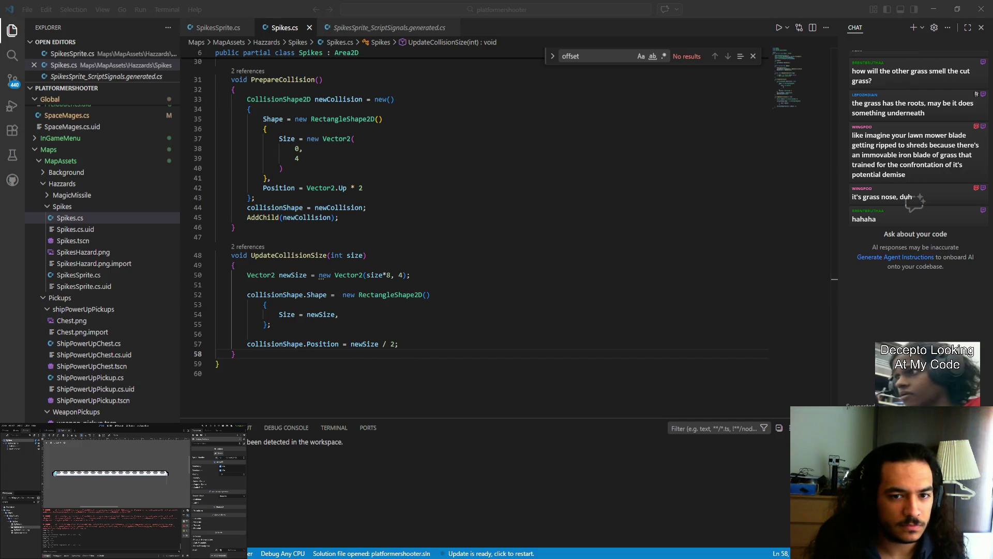
{"action": "key", "text": "alt+Tab"}
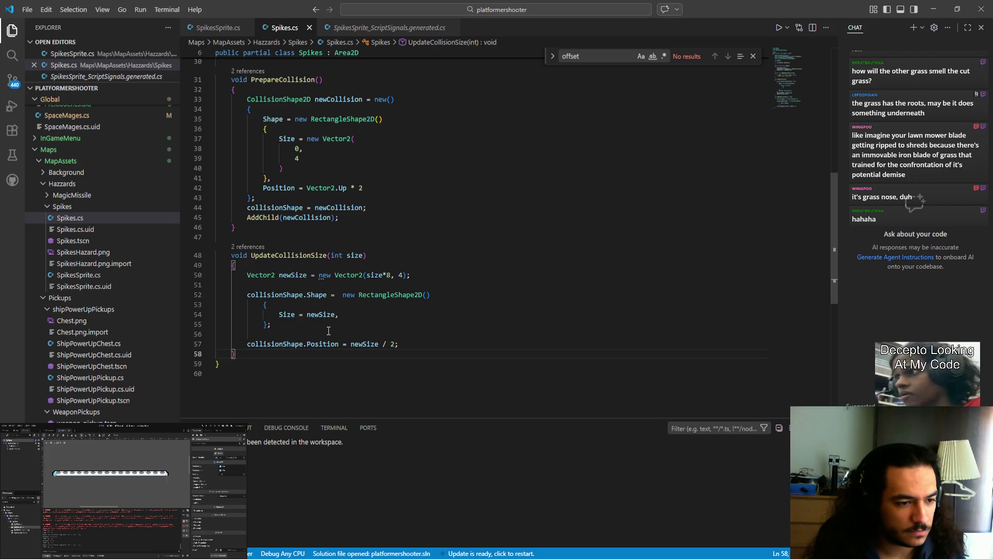
{"action": "double_click", "coordinate": [266, 304]}
{"action": "key", "text": "shift+Tab"}
{"action": "key", "text": "shift+Tab"}
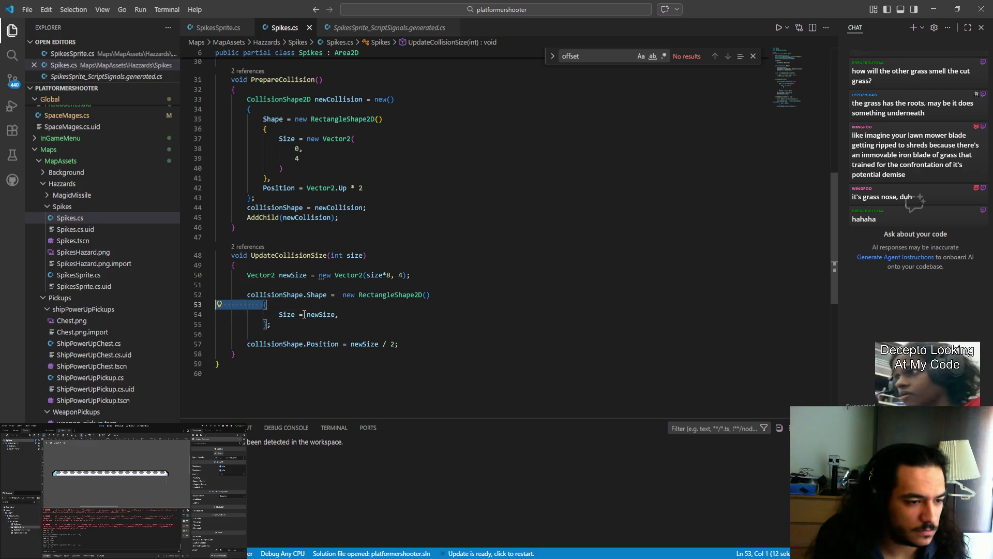
{"action": "key", "text": "Tab"}
{"action": "key", "text": "Down"}
{"action": "key", "text": "Down"}
{"action": "key", "text": "shift+Tab"}
{"action": "key", "text": "Up"}
{"action": "key", "text": "shift+Tab"}
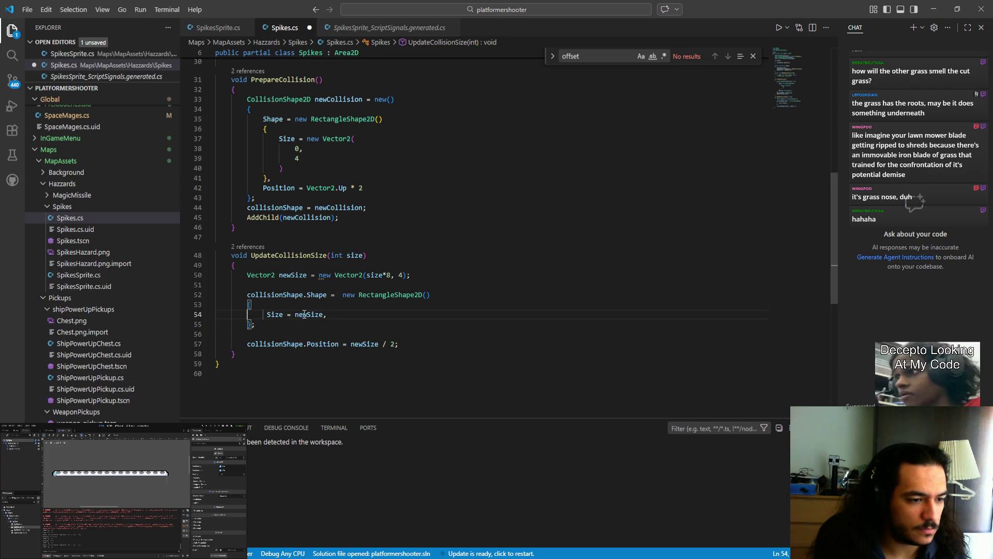
{"action": "left_click_drag", "start_coordinate": [256, 324], "coordinate": [386, 317]}
{"action": "key", "text": "ctrl+s"}
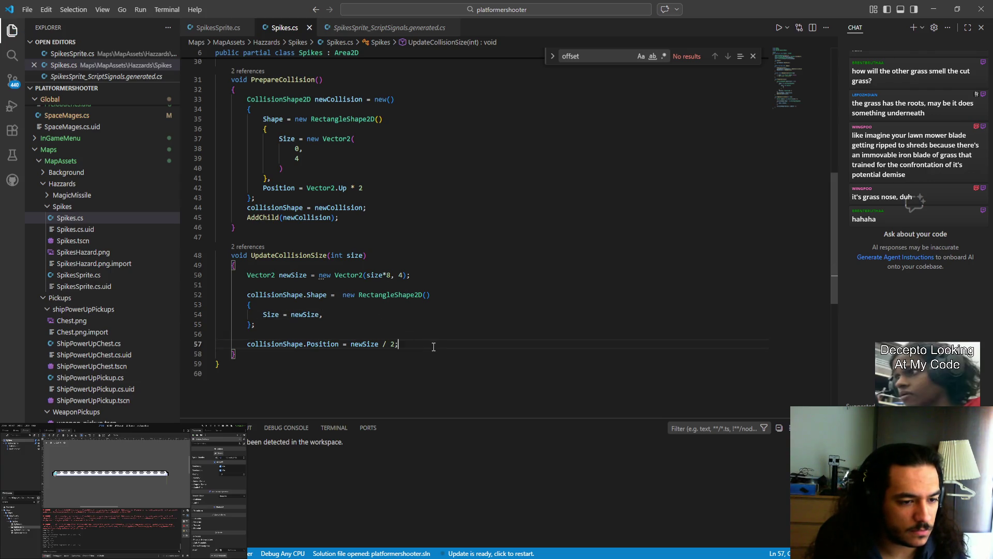
{"action": "left_click", "coordinate": [441, 304]}
{"action": "key", "text": "Down"}
{"action": "key", "text": "Down"}
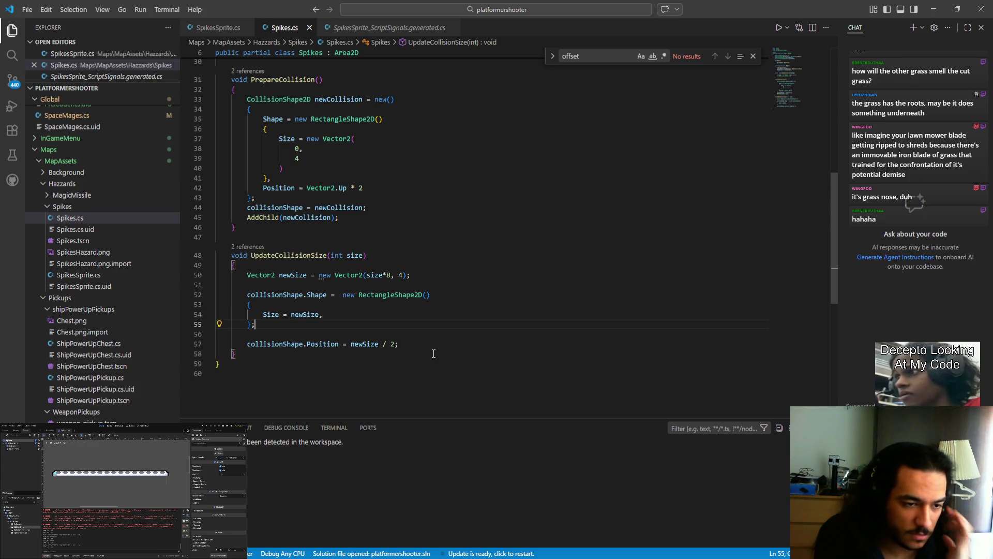
{"action": "key", "text": "alt+Tab"}
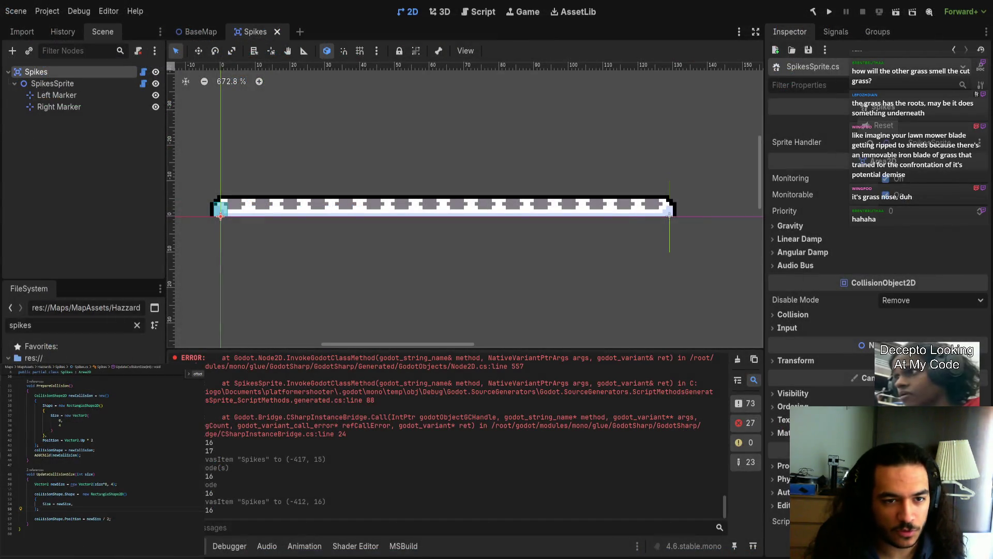
Run the project to rebuild the C# code
{"action": "scroll", "coordinate": [524, 131], "scroll_direction": "left", "scroll_amount": 5}
{"action": "scroll", "coordinate": [664, 221], "scroll_direction": "right", "scroll_amount": 5}
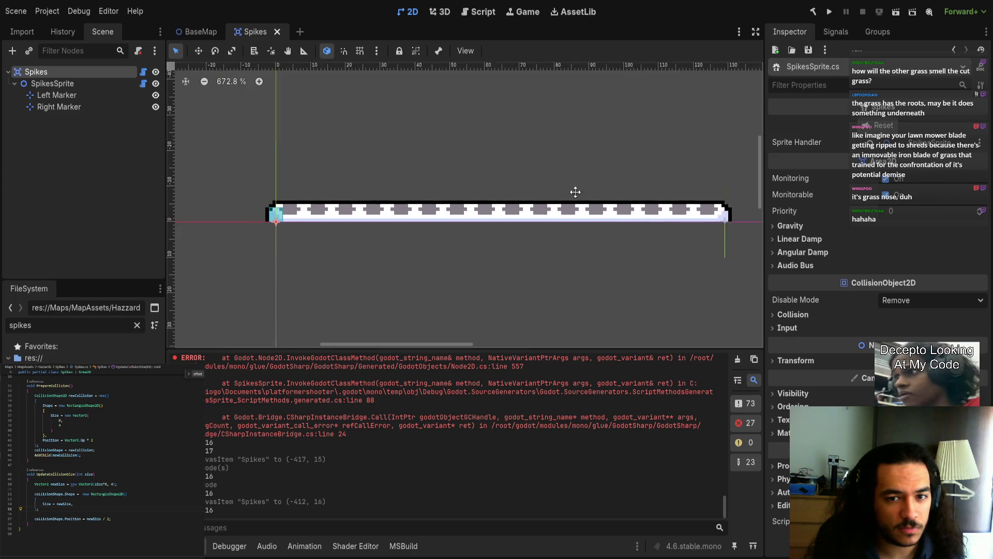
{"action": "left_click", "coordinate": [278, 32]}
{"action": "left_click", "coordinate": [813, 11]}
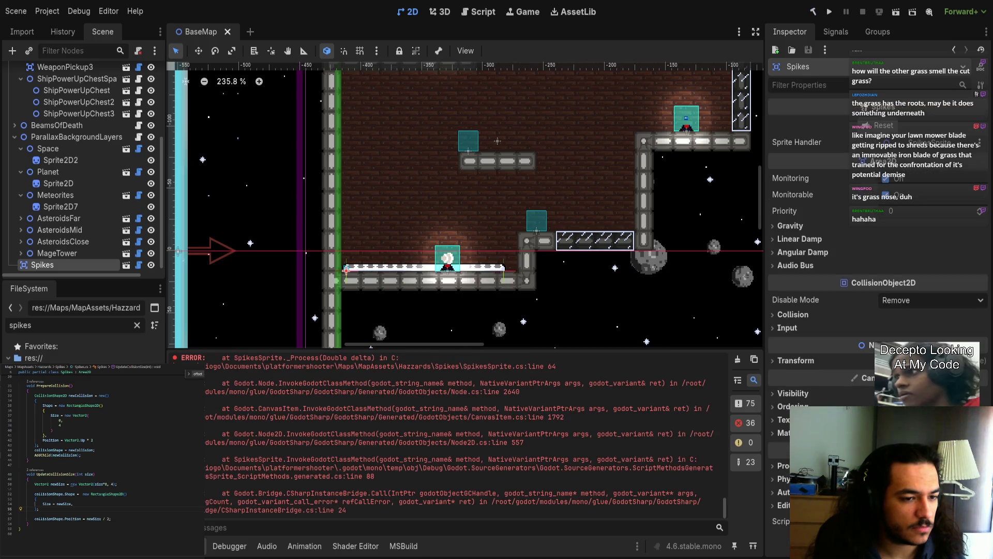
Reopen the Spikes scene, drag the Right Marker to (136, 0), and save the scene
{"action": "left_click", "coordinate": [125, 264]}
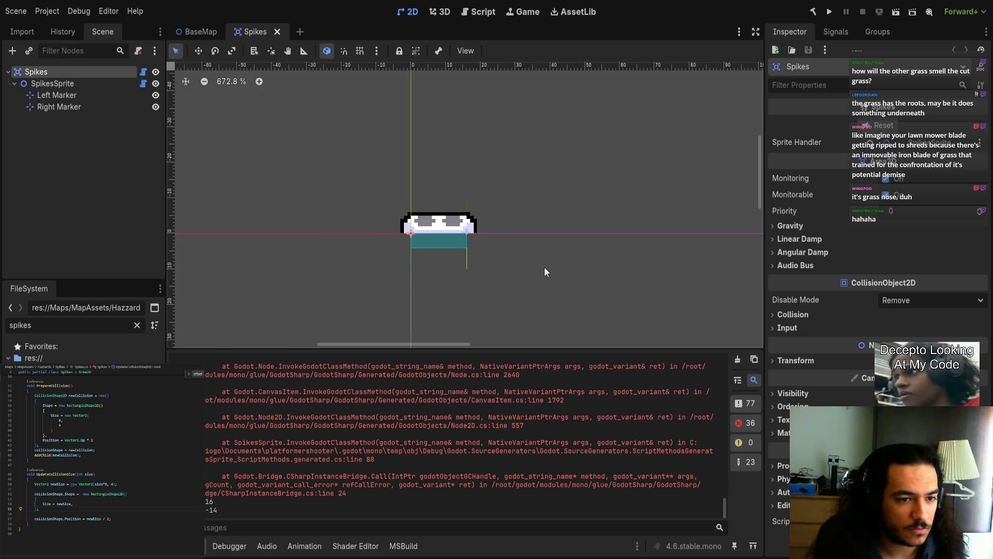
{"action": "mouse_move", "coordinate": [466, 231]}
{"action": "left_mouse_down"}
{"action": "mouse_move", "coordinate": [761, 232]}
{"action": "mouse_move", "coordinate": [508, 231]}
{"action": "mouse_move", "coordinate": [630, 233]}
{"action": "left_mouse_up"}
{"action": "mouse_move", "coordinate": [584, 274]}
{"action": "left_mouse_down"}
{"action": "mouse_move", "coordinate": [290, 231]}
{"action": "mouse_move", "coordinate": [637, 231]}
{"action": "mouse_move", "coordinate": [422, 244]}
{"action": "left_mouse_up"}
{"action": "scroll", "coordinate": [421, 242], "scroll_direction": "down", "scroll_amount": 2}
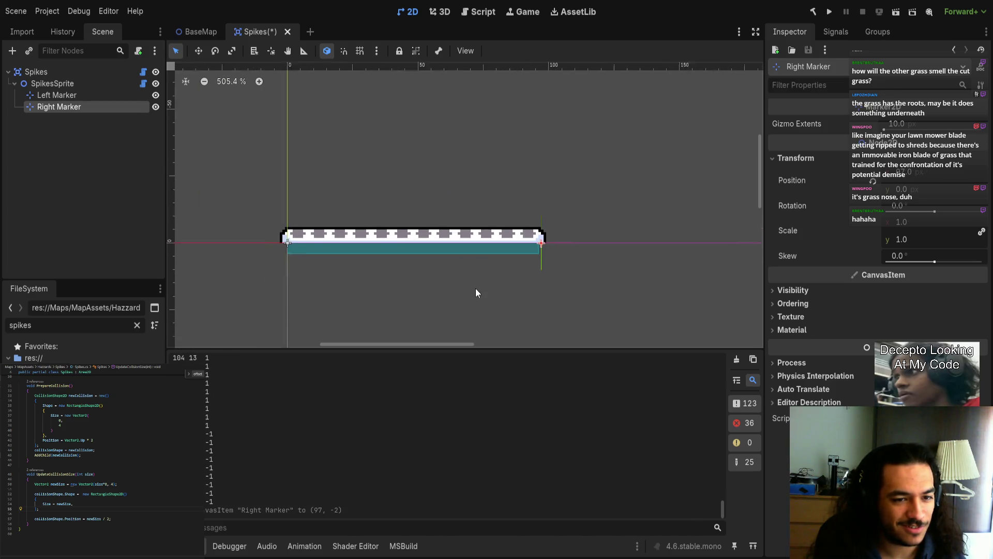
{"action": "mouse_move", "coordinate": [543, 251]}
{"action": "left_mouse_down"}
{"action": "mouse_move", "coordinate": [714, 248]}
{"action": "mouse_move", "coordinate": [435, 244]}
{"action": "mouse_move", "coordinate": [629, 245]}
{"action": "left_mouse_up"}
{"action": "key", "text": "ctrl+s"}
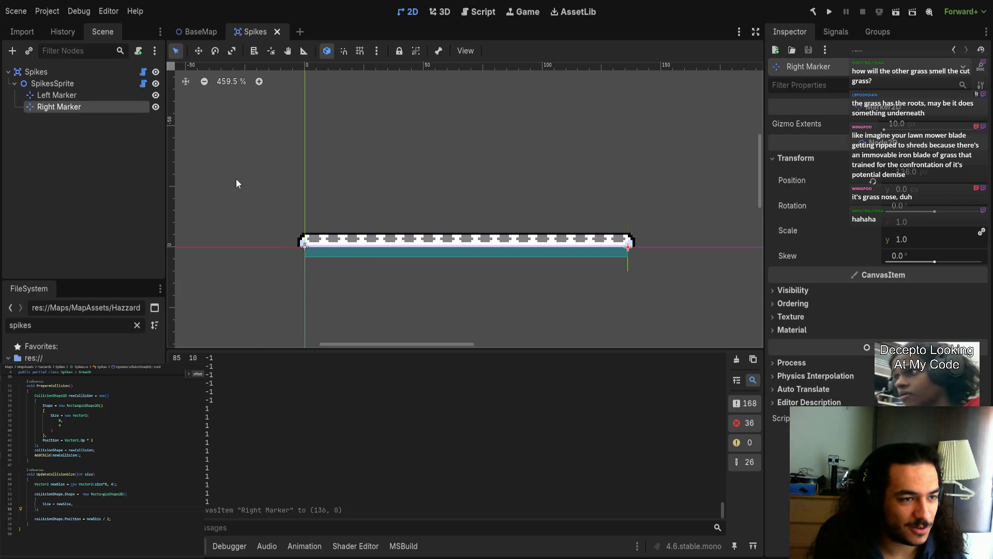
{"action": "left_click", "coordinate": [144, 73]}
{"action": "left_click", "coordinate": [65, 508]}
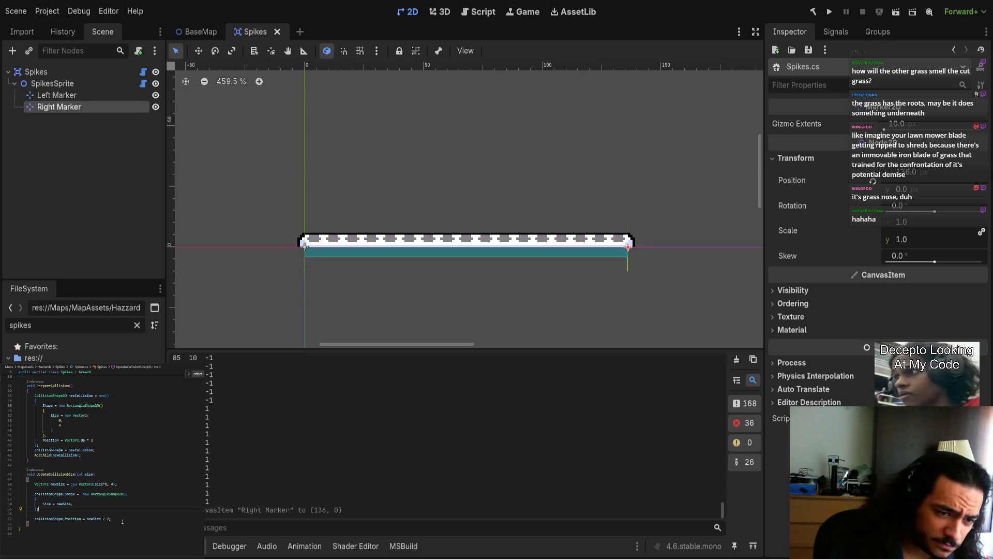
Change the collision Position to (newSize / 2) * new Vector2(1, 1) and save
{"action": "left_click", "coordinate": [111, 483]}
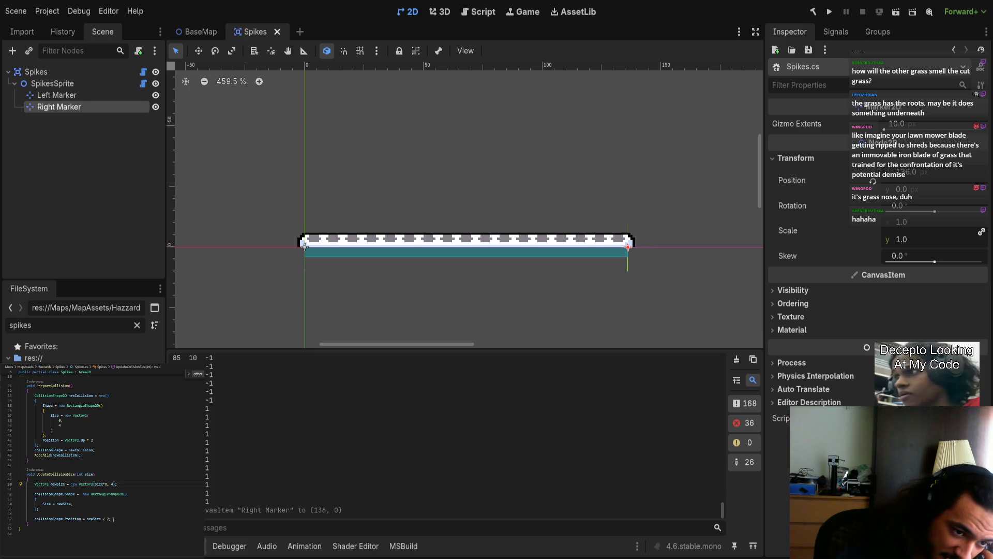
{"action": "left_click_drag", "start_coordinate": [109, 518], "coordinate": [95, 518]}
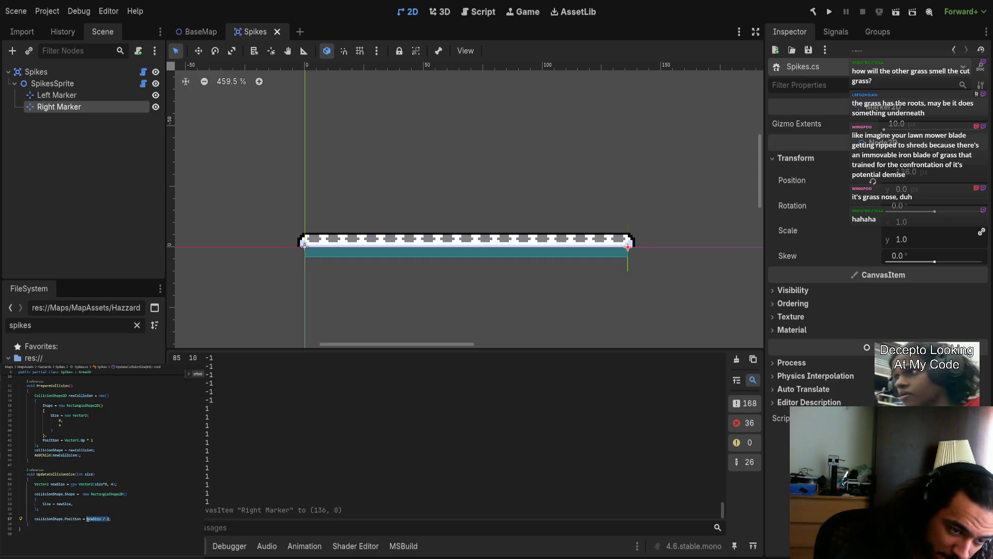
{"action": "type", "text": "(newSize"}
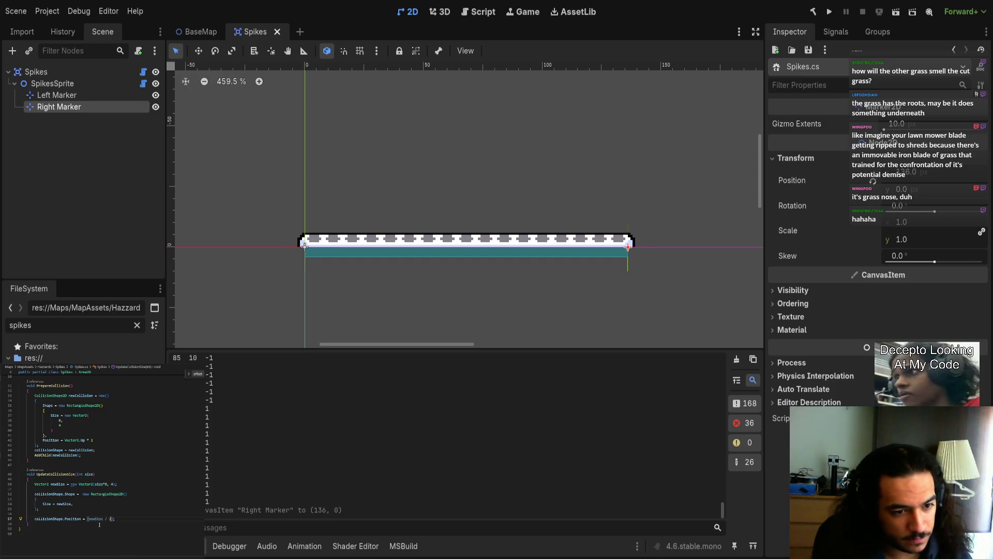
{"action": "type", "text": " / 2) * n"}
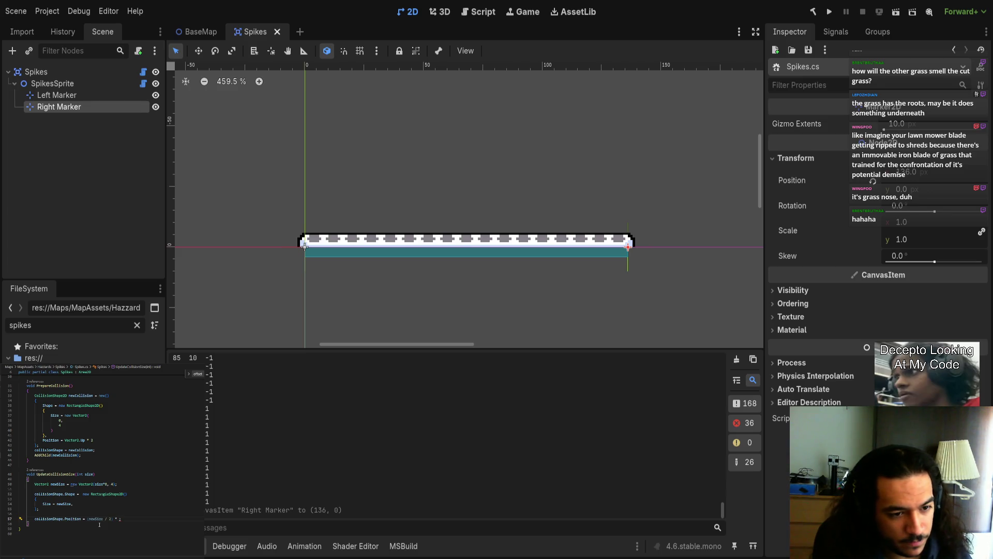
{"action": "type", "text": "ew Vector2("}
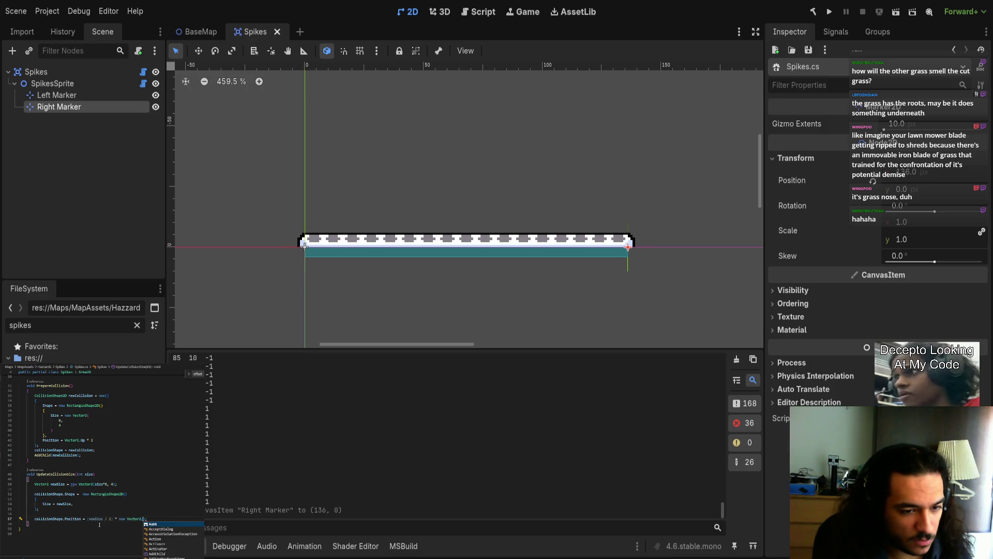
{"action": "type", "text": "1, 1"}
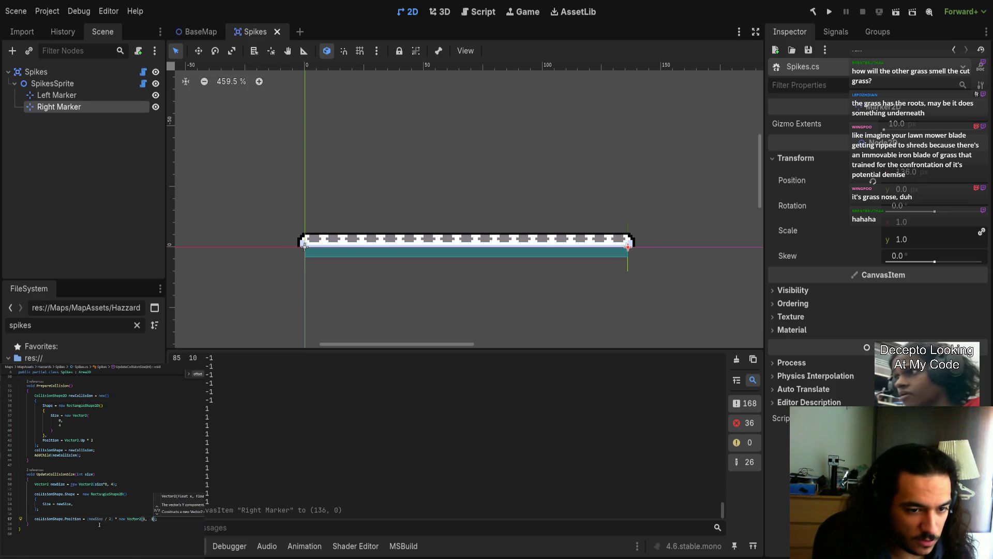
{"action": "key", "text": "ctrl+s"}
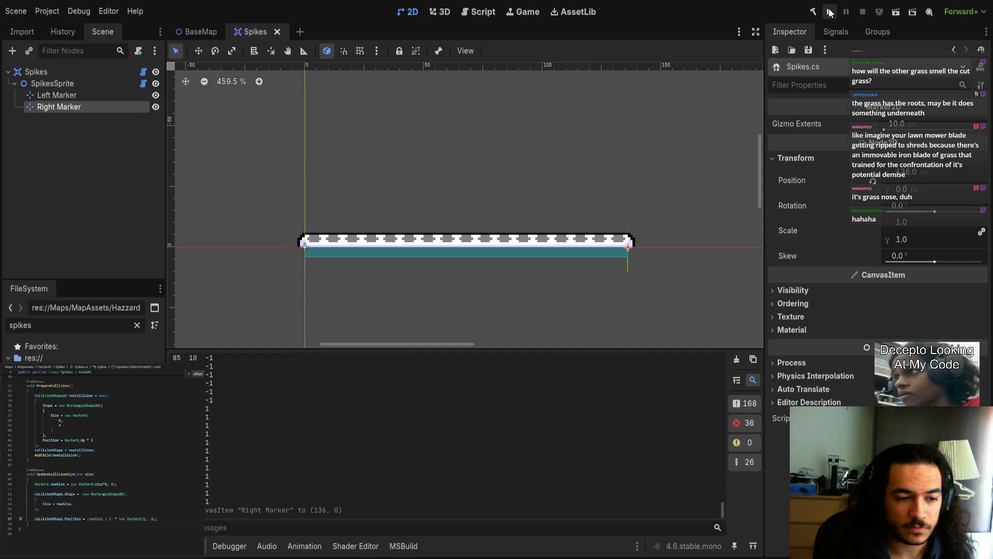
{"action": "left_click", "coordinate": [830, 12]}
Rebuild the C# project and stretch the spikes by dragging the right marker
{"action": "left_click", "coordinate": [278, 32]}
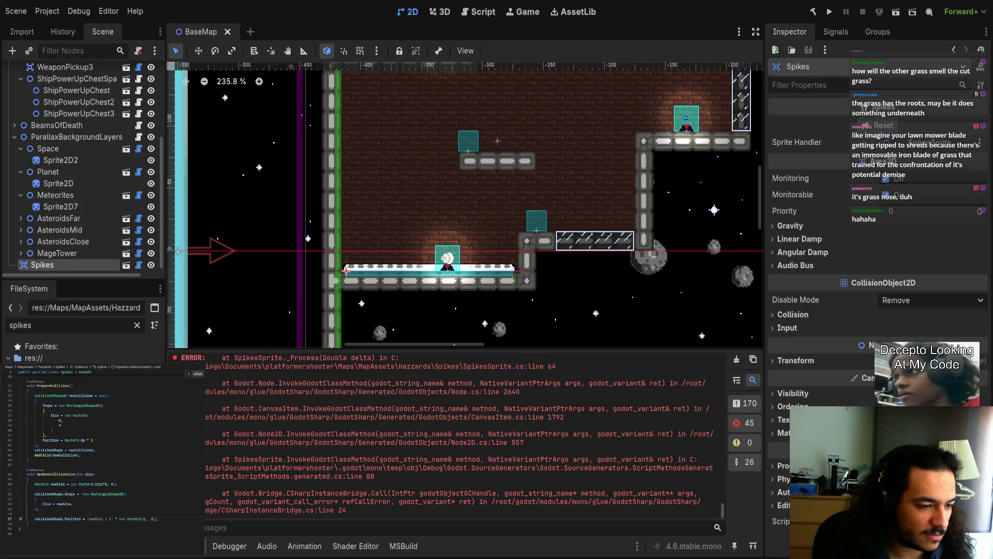
{"action": "key", "text": "ctrl+shift+t"}
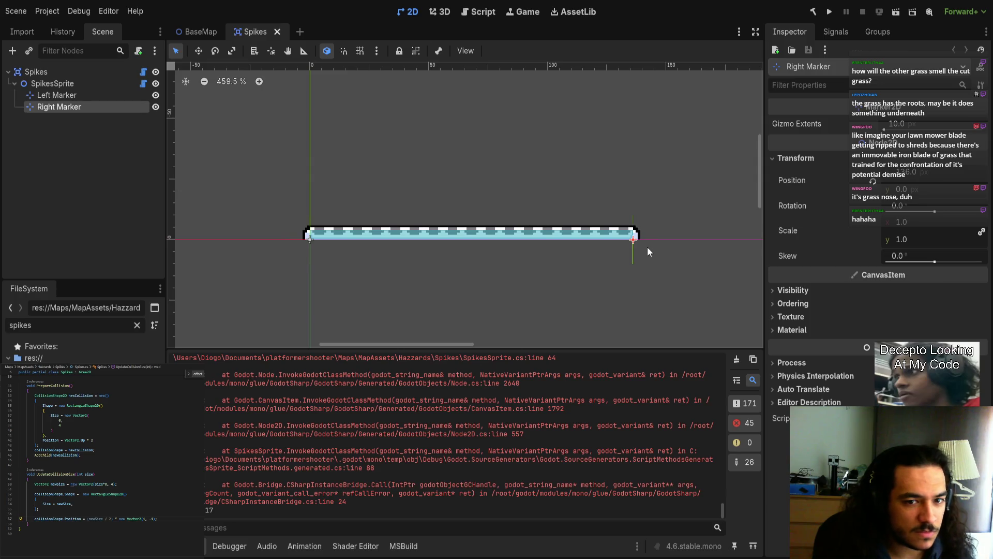
{"action": "mouse_move", "coordinate": [649, 243]}
{"action": "left_mouse_down"}
{"action": "mouse_move", "coordinate": [450, 234]}
{"action": "mouse_move", "coordinate": [691, 239]}
{"action": "left_mouse_up"}
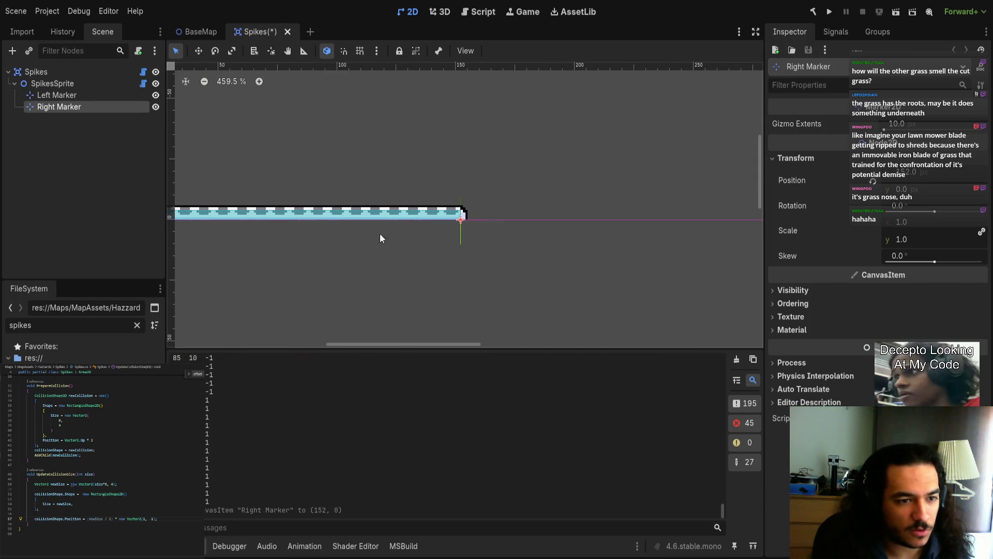
{"action": "scroll", "coordinate": [529, 244], "scroll_direction": "down", "scroll_amount": 1}
{"action": "mouse_move", "coordinate": [533, 227]}
{"action": "left_mouse_down"}
{"action": "mouse_move", "coordinate": [581, 218]}
{"action": "mouse_move", "coordinate": [571, 217]}
{"action": "left_mouse_up"}
{"action": "scroll", "coordinate": [362, 230], "scroll_direction": "left", "scroll_amount": 3}
Select the Spikes root node and shift the whole strip up and left
{"action": "left_click", "coordinate": [313, 225]}
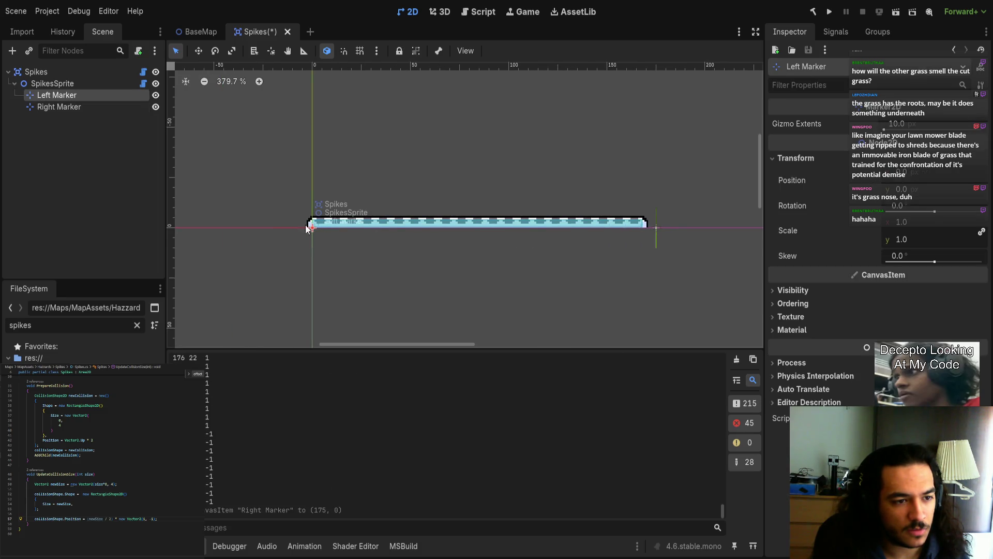
{"action": "left_click", "coordinate": [85, 76]}
{"action": "mouse_move", "coordinate": [490, 265]}
{"action": "left_mouse_down"}
{"action": "mouse_move", "coordinate": [397, 260]}
{"action": "mouse_move", "coordinate": [518, 171]}
{"action": "mouse_move", "coordinate": [476, 192]}
{"action": "left_mouse_up"}
{"action": "scroll", "coordinate": [465, 223], "scroll_direction": "up", "scroll_amount": 2}
{"action": "scroll", "coordinate": [465, 223], "scroll_direction": "right", "scroll_amount": 5}
{"action": "scroll", "coordinate": [518, 207], "scroll_direction": "left", "scroll_amount": 2}
Drag the right marker back and forth to test the strip stretching with its collision
{"action": "left_click", "coordinate": [579, 175]}
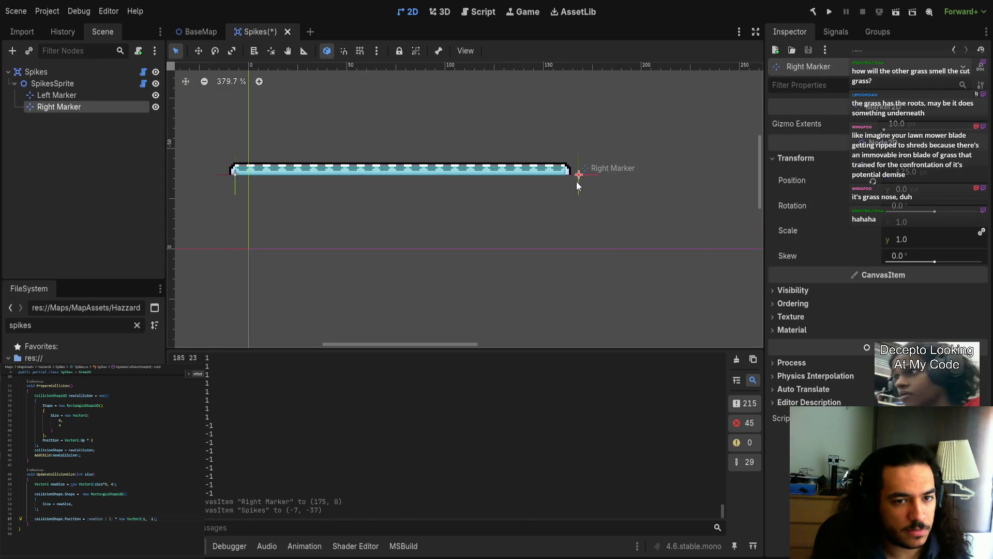
{"action": "left_click_drag", "start_coordinate": [579, 175], "coordinate": [700, 181]}
{"action": "scroll", "coordinate": [520, 209], "scroll_direction": "down", "scroll_amount": 3}
{"action": "mouse_move", "coordinate": [521, 209]}
{"action": "left_mouse_down"}
{"action": "mouse_move", "coordinate": [386, 246]}
{"action": "mouse_move", "coordinate": [777, 222]}
{"action": "mouse_move", "coordinate": [348, 222]}
{"action": "left_mouse_up"}
{"action": "scroll", "coordinate": [439, 262], "scroll_direction": "left", "scroll_amount": 3}
{"action": "left_click_drag", "start_coordinate": [411, 235], "coordinate": [745, 239]}
{"action": "scroll", "coordinate": [569, 248], "scroll_direction": "right", "scroll_amount": 2}
{"action": "mouse_move", "coordinate": [396, 262]}
{"action": "left_mouse_down"}
{"action": "mouse_move", "coordinate": [473, 244]}
{"action": "mouse_move", "coordinate": [289, 254]}
{"action": "left_mouse_up"}
{"action": "mouse_move", "coordinate": [574, 279]}
{"action": "left_mouse_down"}
{"action": "mouse_move", "coordinate": [366, 270]}
{"action": "mouse_move", "coordinate": [415, 259]}
{"action": "mouse_move", "coordinate": [381, 259]}
{"action": "mouse_move", "coordinate": [579, 258]}
{"action": "left_mouse_up"}
{"action": "scroll", "coordinate": [395, 266], "scroll_direction": "right", "scroll_amount": 3}
{"action": "mouse_move", "coordinate": [394, 267]}
{"action": "left_mouse_down"}
{"action": "mouse_move", "coordinate": [677, 297]}
{"action": "mouse_move", "coordinate": [436, 286]}
{"action": "mouse_move", "coordinate": [604, 300]}
{"action": "mouse_move", "coordinate": [489, 282]}
{"action": "left_mouse_up"}
{"action": "scroll", "coordinate": [559, 262], "scroll_direction": "down", "scroll_amount": 3}
Undo the marker moves, settle the right marker near (80, 0), and save the scene
{"action": "key", "text": "ctrl+z"}
{"action": "scroll", "coordinate": [352, 280], "scroll_direction": "up", "scroll_amount": 5}
{"action": "key", "text": "ctrl+z"}
{"action": "key", "text": "ctrl+z"}
{"action": "key", "text": "ctrl+z"}
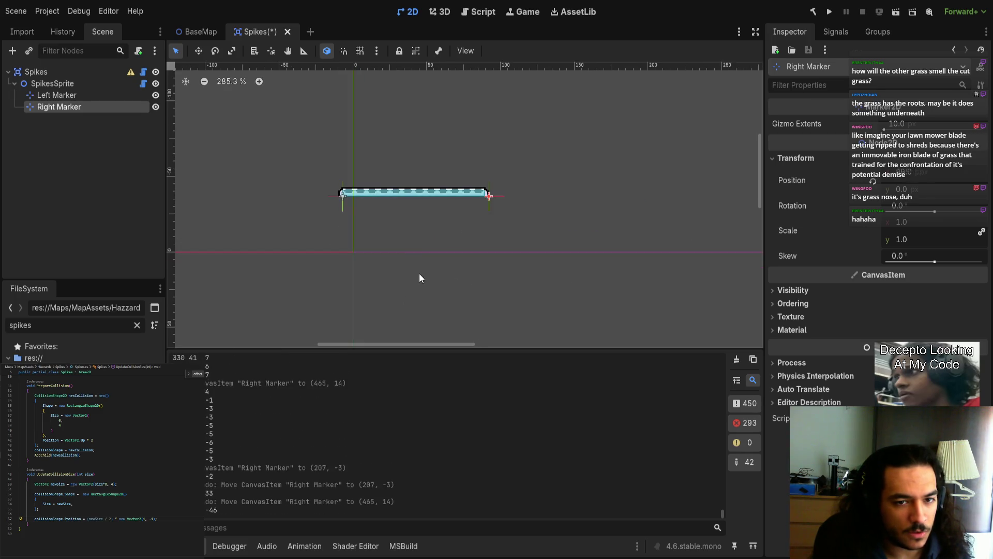
{"action": "key", "text": "ctrl+z"}
{"action": "key", "text": "ctrl+z"}
{"action": "key", "text": "ctrl+z"}
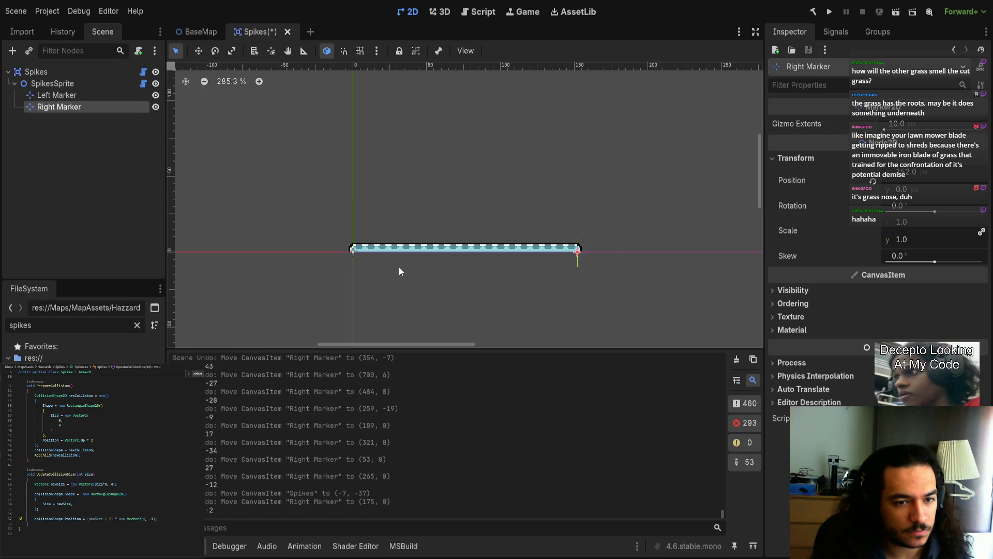
{"action": "left_click_drag", "start_coordinate": [408, 272], "coordinate": [252, 270]}
{"action": "scroll", "coordinate": [386, 281], "scroll_direction": "up", "scroll_amount": 3}
{"action": "mouse_move", "coordinate": [377, 282]}
{"action": "left_mouse_down"}
{"action": "mouse_move", "coordinate": [591, 277]}
{"action": "mouse_move", "coordinate": [446, 282]}
{"action": "left_mouse_up"}
{"action": "key", "text": "ctrl+s"}
{"action": "scroll", "coordinate": [455, 269], "scroll_direction": "up", "scroll_amount": 5}
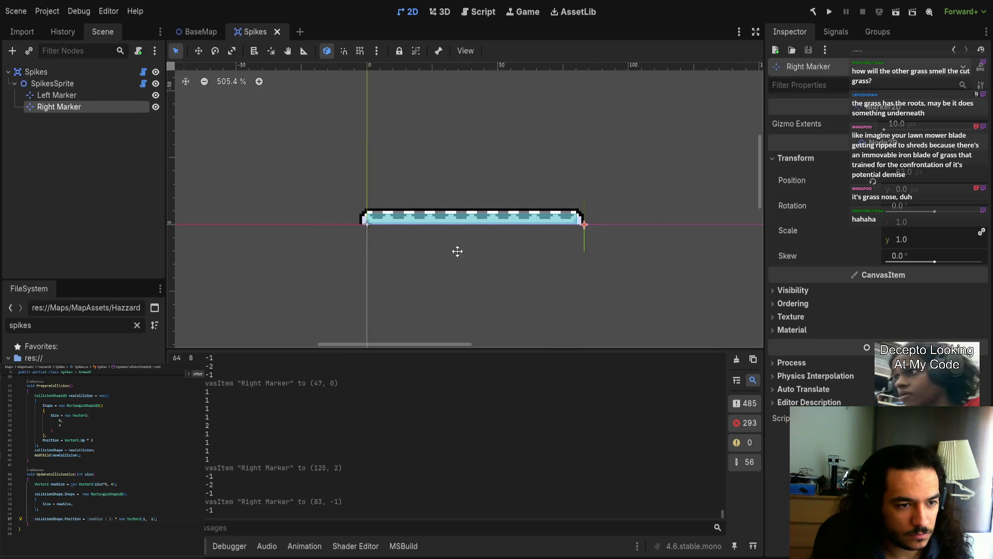
{"action": "scroll", "coordinate": [414, 248], "scroll_direction": "up", "scroll_amount": 1}
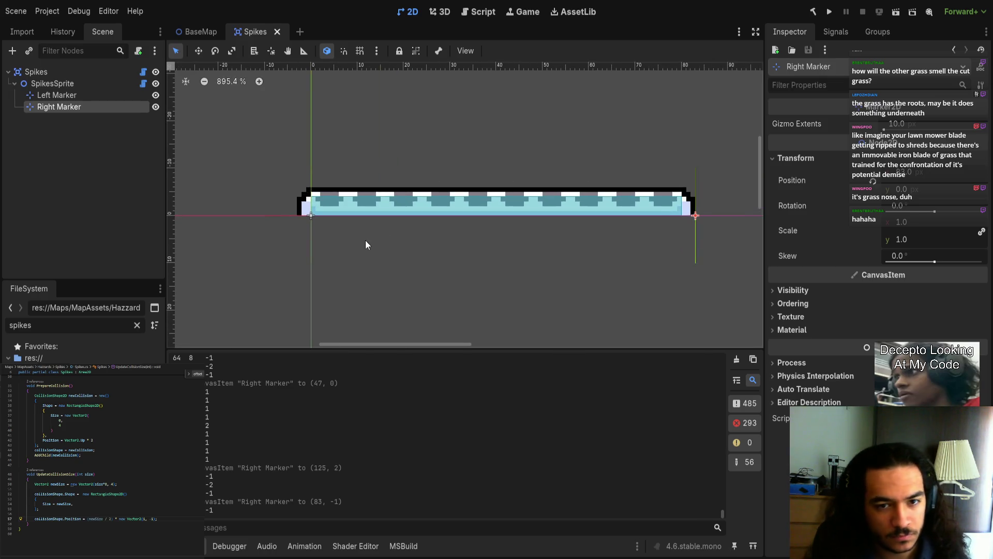
{"action": "left_click_drag", "start_coordinate": [592, 240], "coordinate": [577, 242]}
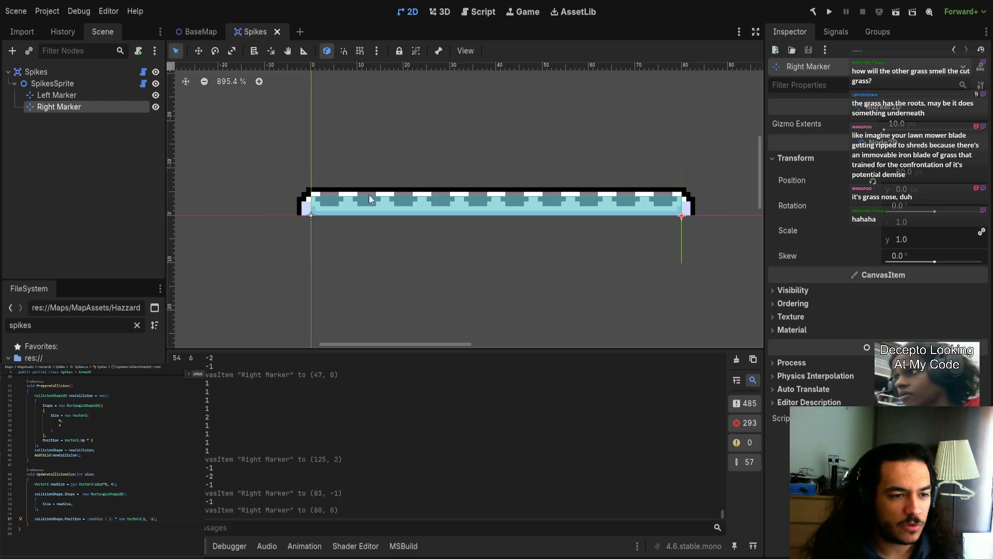
{"action": "left_click", "coordinate": [355, 208]}
{"action": "left_click", "coordinate": [124, 73]}
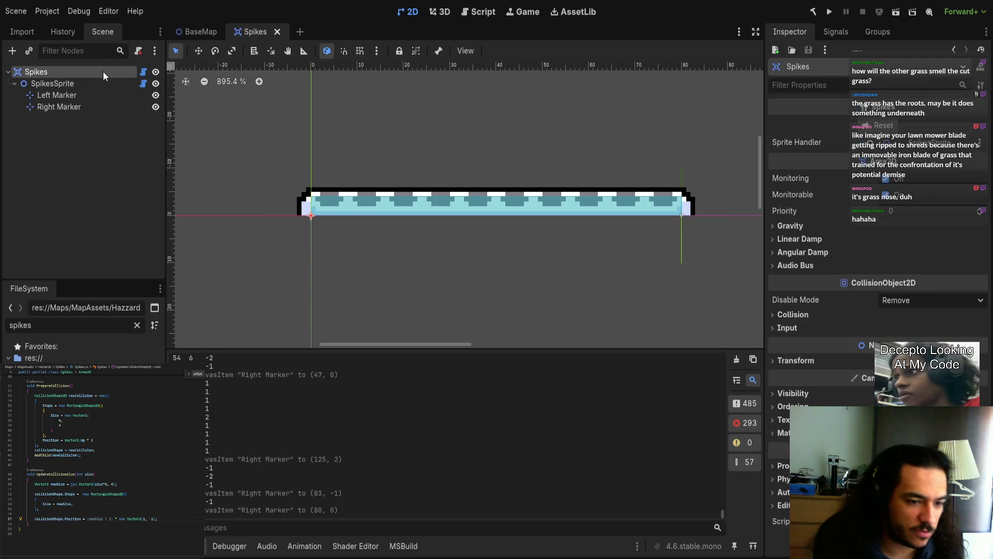
{"action": "key", "text": "ctrl+v"}
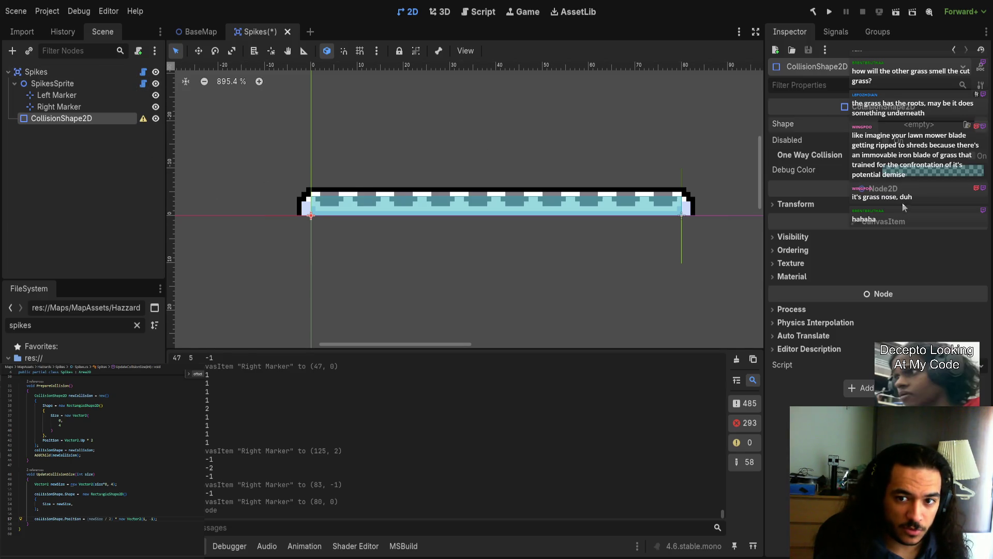
{"action": "mouse_move", "coordinate": [316, 222]}
{"action": "left_mouse_down"}
{"action": "mouse_move", "coordinate": [504, 119]}
{"action": "mouse_move", "coordinate": [481, 132]}
{"action": "left_mouse_up"}
{"action": "scroll", "coordinate": [481, 185], "scroll_direction": "up", "scroll_amount": 2}
{"action": "scroll", "coordinate": [481, 184], "scroll_direction": "right", "scroll_amount": 4}
{"action": "scroll", "coordinate": [481, 184], "scroll_direction": "up", "scroll_amount": 1}
{"action": "mouse_move", "coordinate": [390, 226]}
{"action": "left_mouse_down"}
{"action": "mouse_move", "coordinate": [543, 139]}
{"action": "mouse_move", "coordinate": [487, 208]}
{"action": "left_mouse_up"}
{"action": "mouse_move", "coordinate": [489, 148]}
{"action": "left_mouse_down"}
{"action": "mouse_move", "coordinate": [408, 93]}
{"action": "mouse_move", "coordinate": [482, 123]}
{"action": "left_mouse_up"}
{"action": "scroll", "coordinate": [482, 155], "scroll_direction": "up", "scroll_amount": 2}
{"action": "left_click_drag", "start_coordinate": [474, 180], "coordinate": [519, 131]}
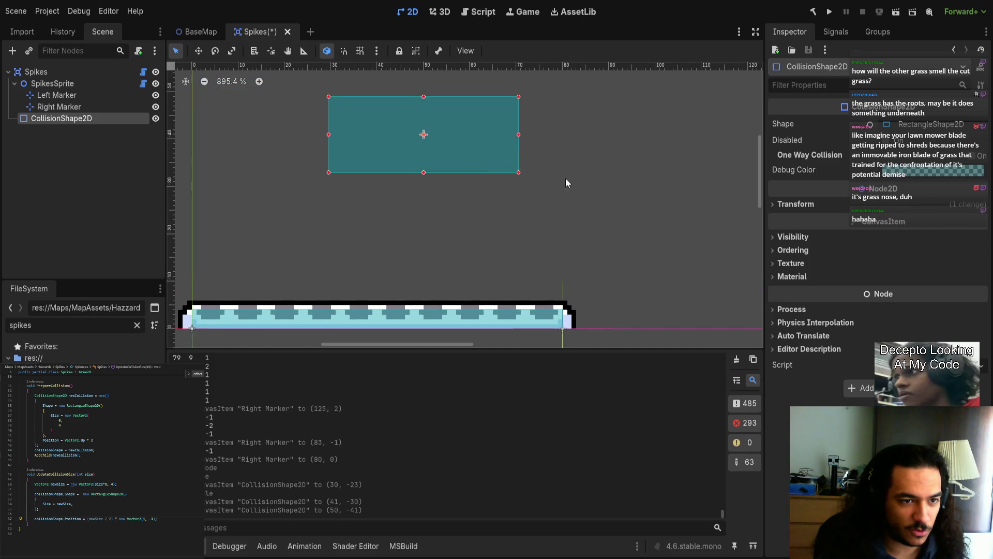
{"action": "scroll", "coordinate": [557, 180], "scroll_direction": "up", "scroll_amount": 1}
{"action": "scroll", "coordinate": [557, 180], "scroll_direction": "right", "scroll_amount": 2}
{"action": "mouse_move", "coordinate": [441, 188]}
{"action": "left_mouse_down"}
{"action": "mouse_move", "coordinate": [646, 188]}
{"action": "mouse_move", "coordinate": [277, 191]}
{"action": "mouse_move", "coordinate": [269, 166]}
{"action": "mouse_move", "coordinate": [268, 181]}
{"action": "mouse_move", "coordinate": [533, 54]}
{"action": "left_mouse_up"}
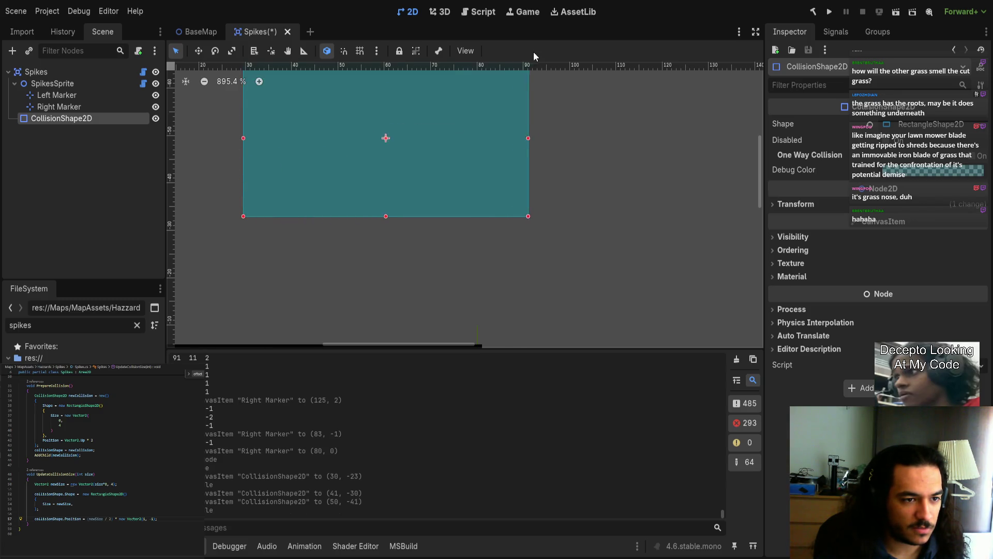
{"action": "scroll", "coordinate": [513, 225], "scroll_direction": "down", "scroll_amount": 2}
{"action": "left_click_drag", "start_coordinate": [397, 257], "coordinate": [392, 298]}
{"action": "key", "text": "ctrl+z"}
{"action": "key", "text": "ctrl+z"}
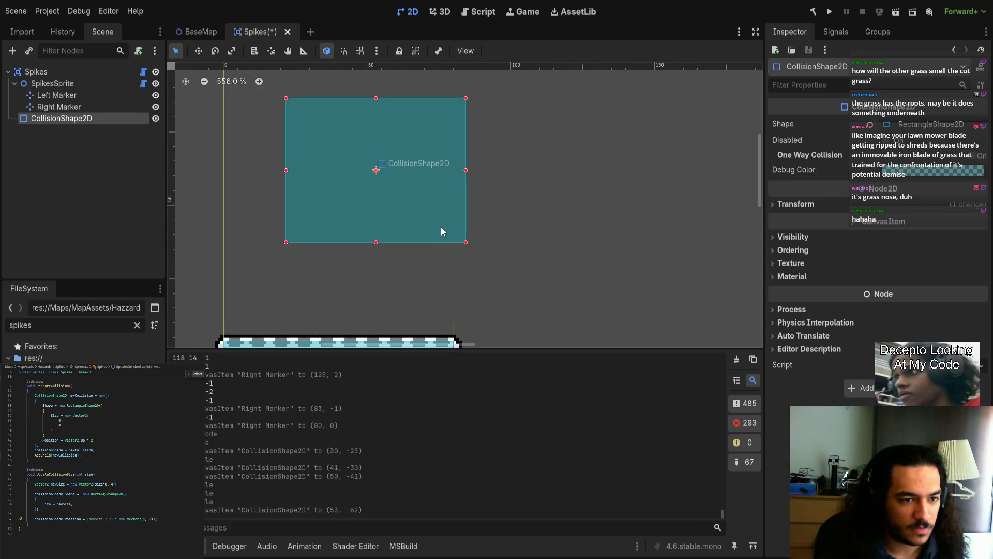
{"action": "left_click_drag", "start_coordinate": [595, 140], "coordinate": [607, 114]}
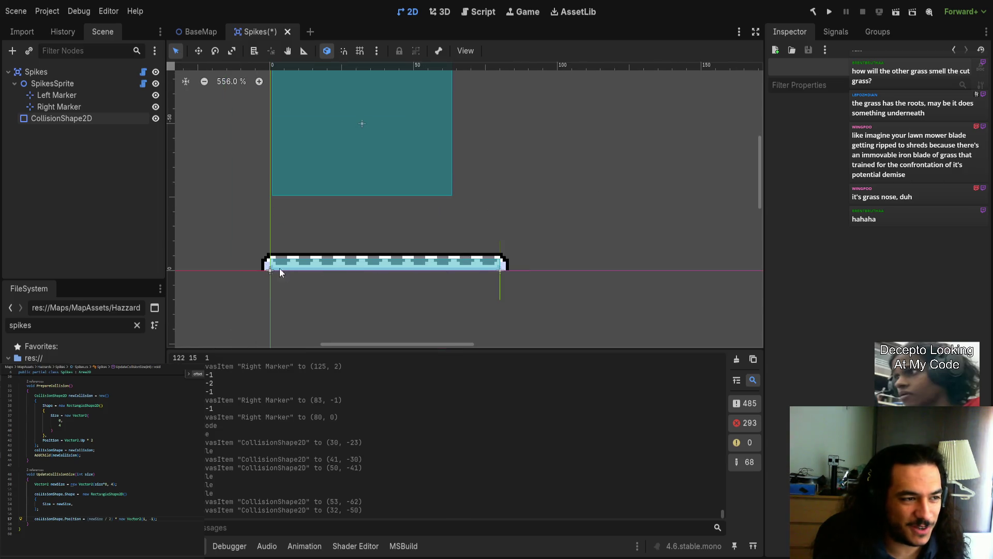
{"action": "left_click", "coordinate": [99, 105]}
{"action": "left_click", "coordinate": [94, 95], "text": "shift"}
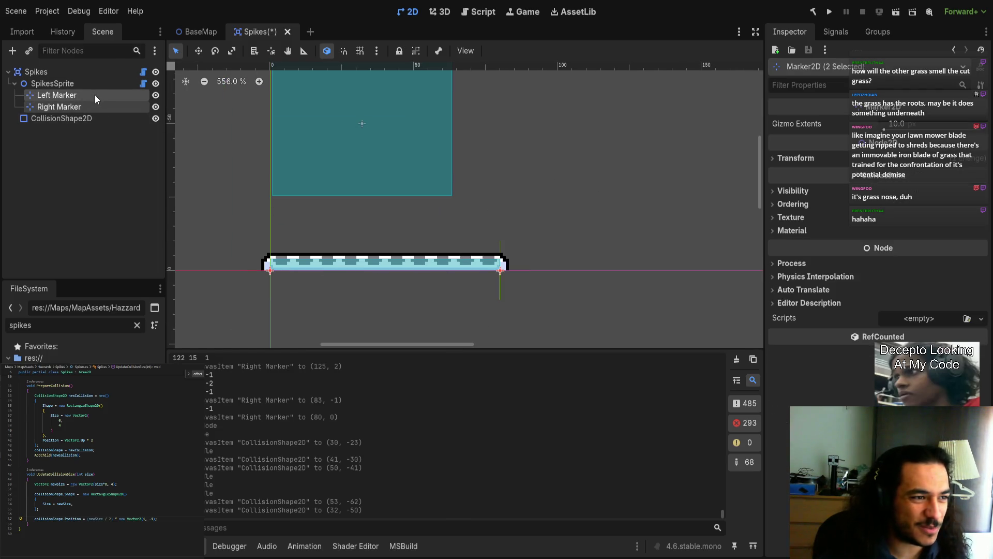
{"action": "left_click", "coordinate": [355, 182]}
{"action": "mouse_move", "coordinate": [467, 141]}
{"action": "left_mouse_down"}
{"action": "mouse_move", "coordinate": [499, 150]}
{"action": "mouse_move", "coordinate": [425, 151]}
{"action": "mouse_move", "coordinate": [553, 167]}
{"action": "mouse_move", "coordinate": [473, 156]}
{"action": "mouse_move", "coordinate": [589, 155]}
{"action": "mouse_move", "coordinate": [525, 158]}
{"action": "left_mouse_up"}
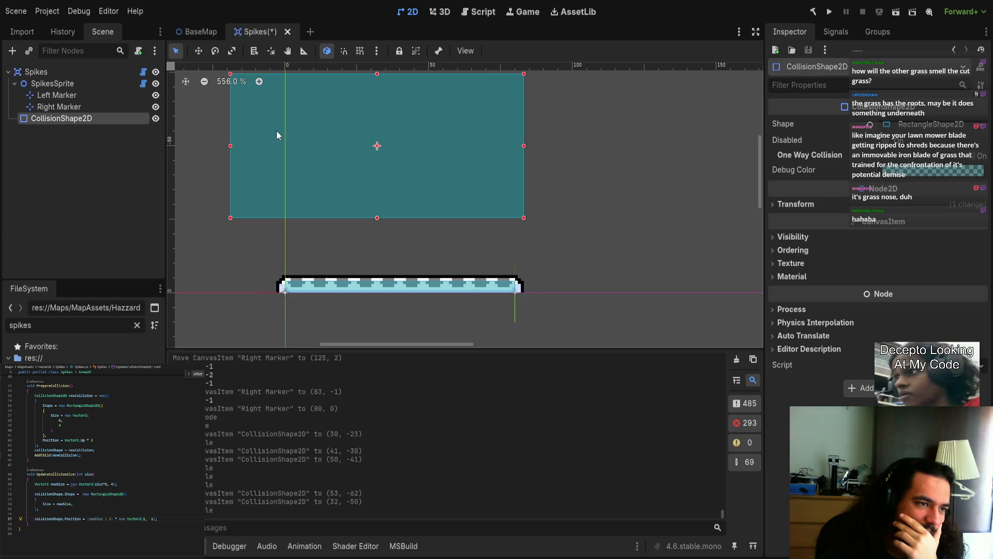
{"action": "left_click", "coordinate": [63, 106]}
{"action": "left_click", "coordinate": [66, 118]}
{"action": "key", "text": "Delete"}
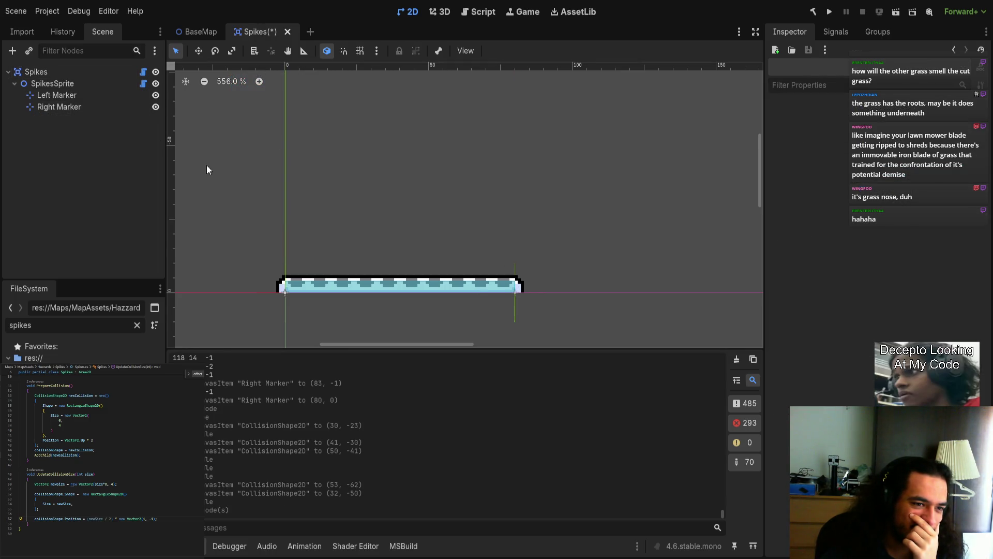
Shrink the spike strip to about two tiles wide and save the Spikes scene
{"action": "left_click", "coordinate": [99, 71]}
{"action": "left_click_drag", "start_coordinate": [879, 133], "coordinate": [822, 132]}
{"action": "key", "text": "ctrl+s"}
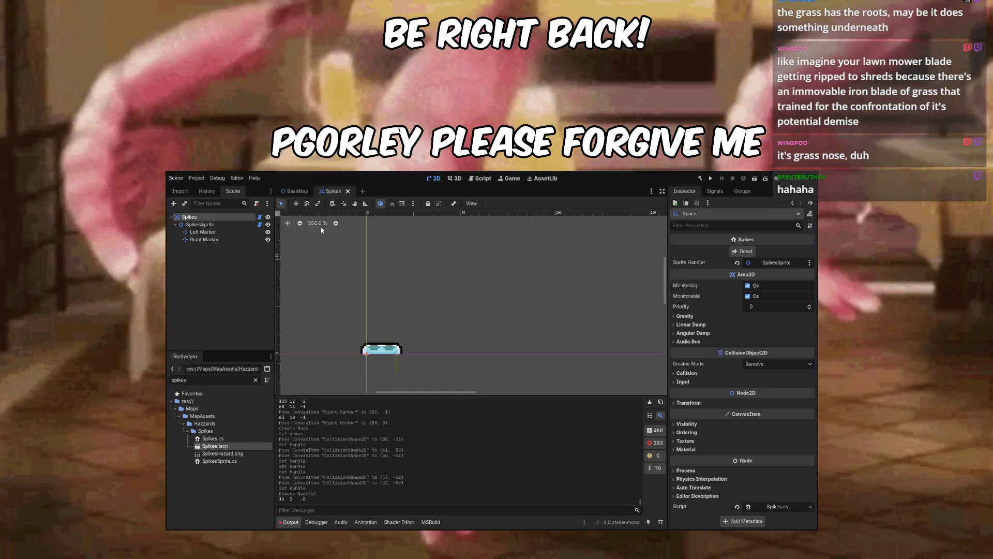
Switch to the BaseMap scene and pan the view to the Spikes instance
{"action": "left_click", "coordinate": [292, 191]}
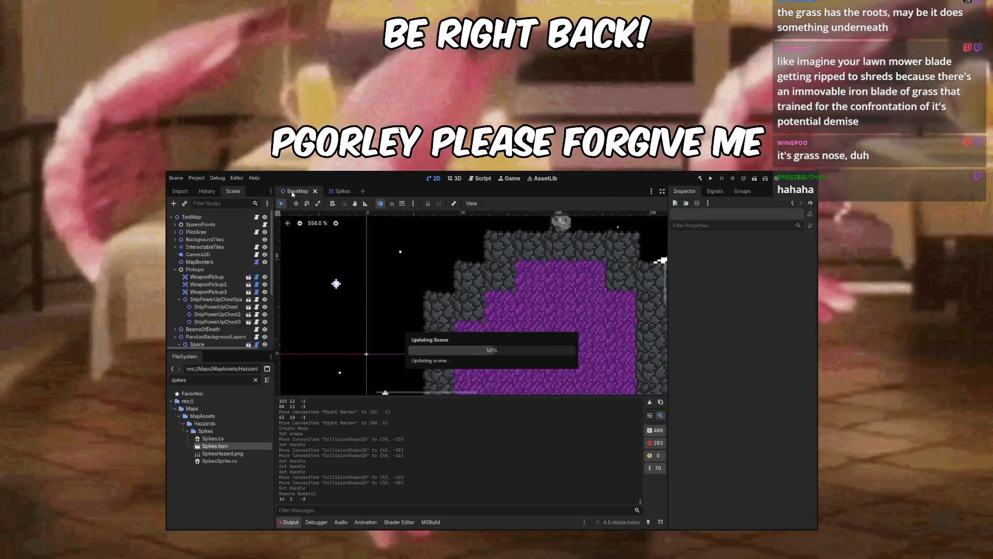
{"action": "scroll", "coordinate": [362, 311], "scroll_direction": "down", "scroll_amount": 10}
{"action": "left_click", "coordinate": [452, 313]}
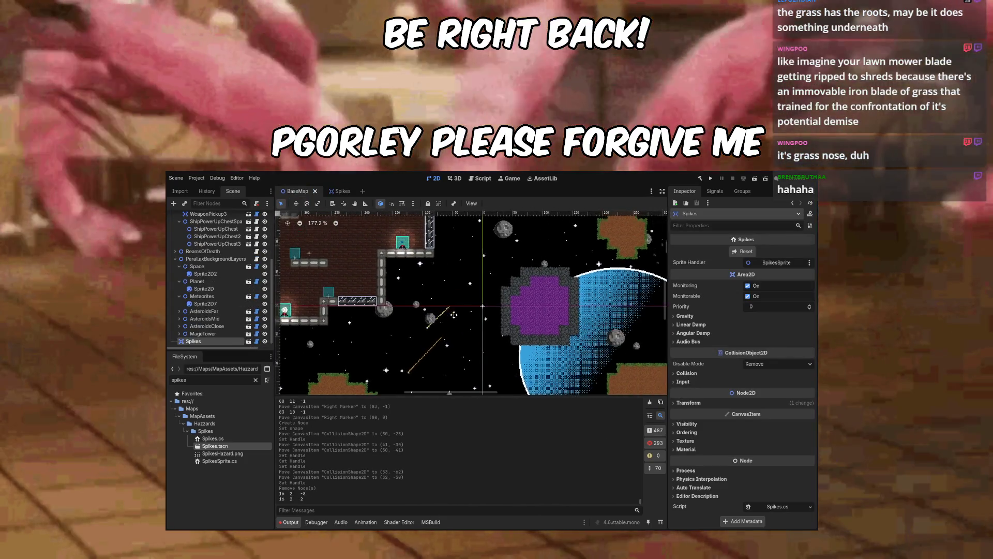
{"action": "left_click_drag", "start_coordinate": [452, 313], "coordinate": [504, 332]}
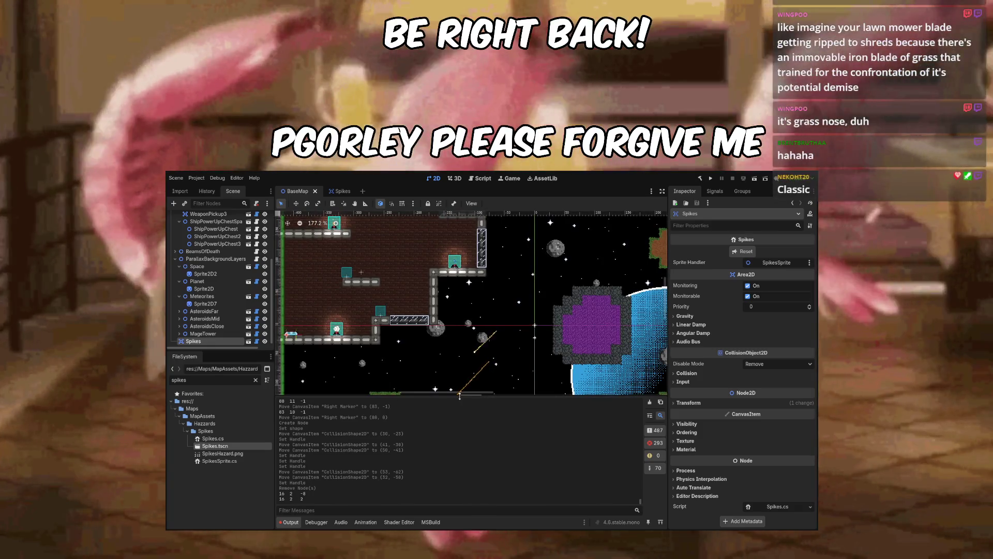
{"action": "left_click_drag", "start_coordinate": [460, 395], "coordinate": [459, 437]}
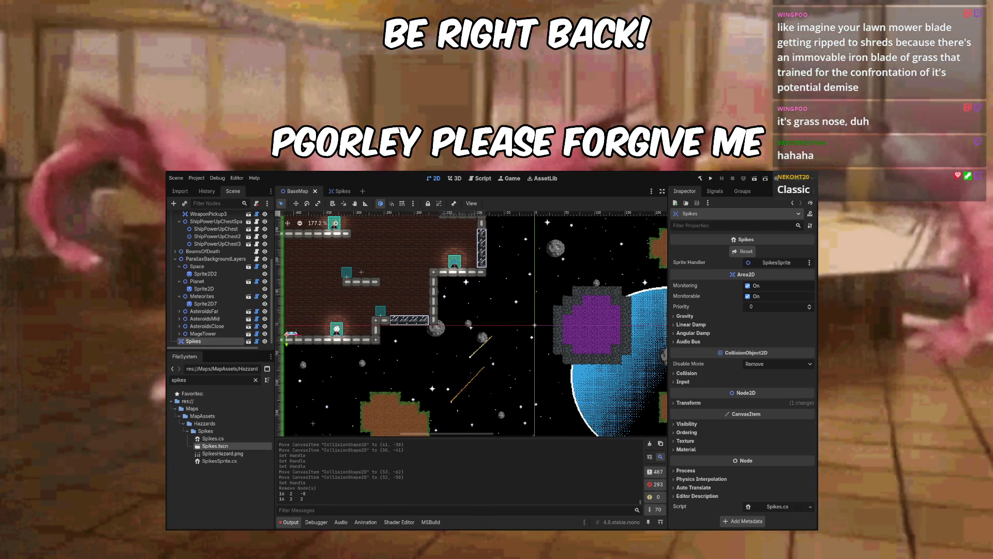